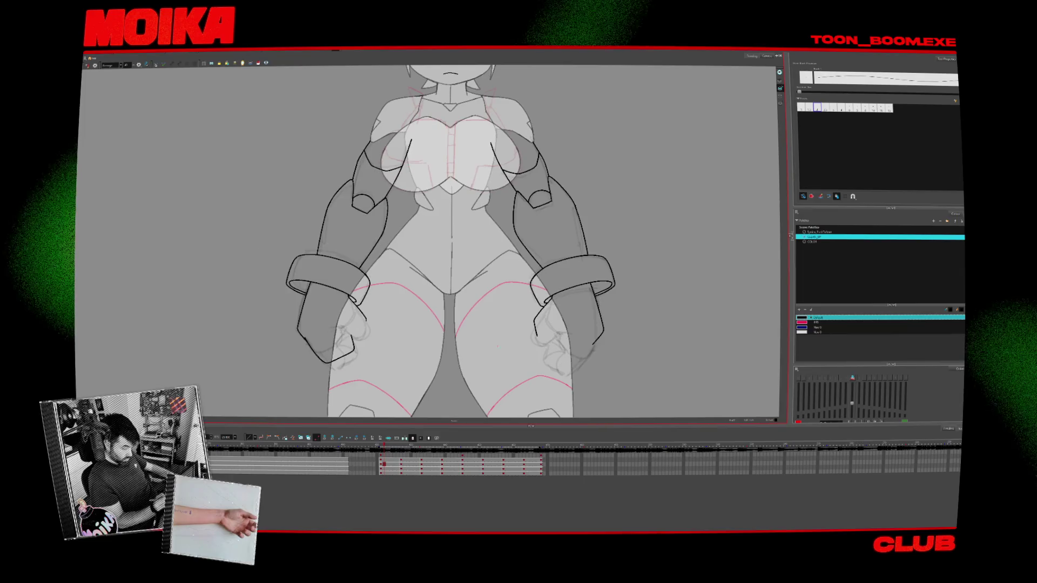
# Ink black outlines on the right fist's top, bottom and lower-left edges, checking in mirrored view
pyautogui.hotkey('alt', '/')
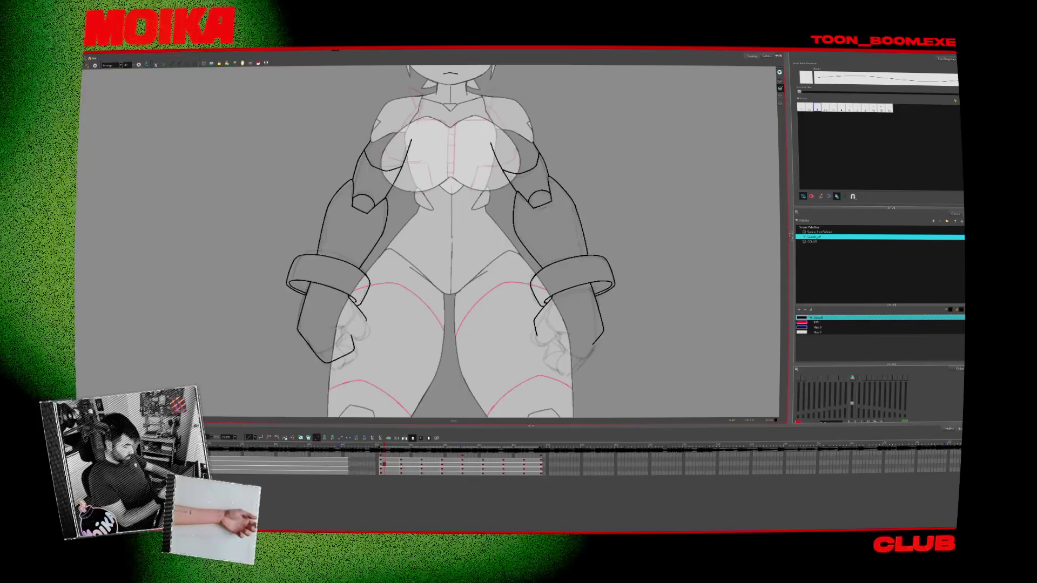
pyautogui.press('4')
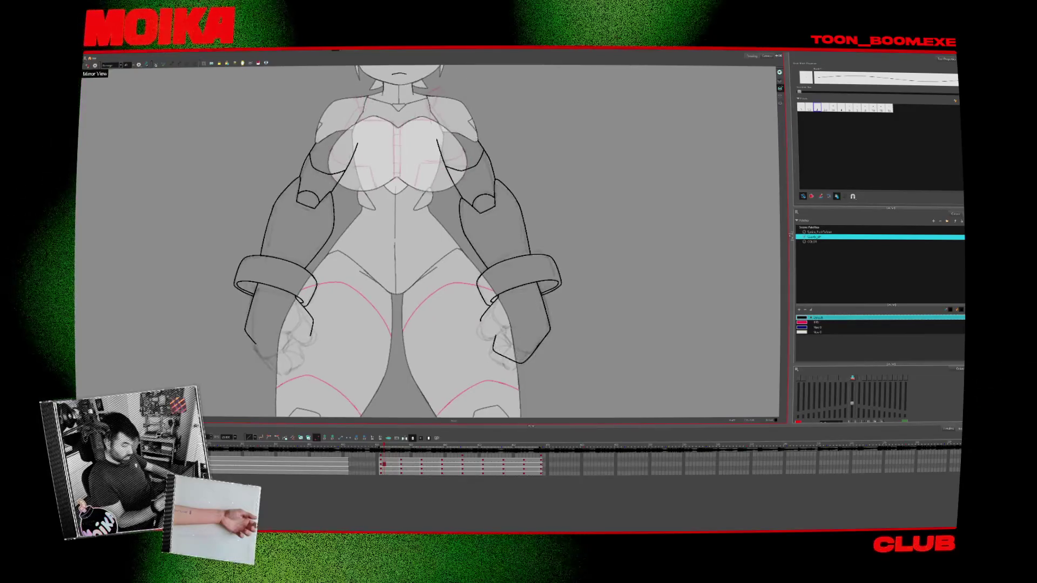
pyautogui.scroll(2, 485, 308)
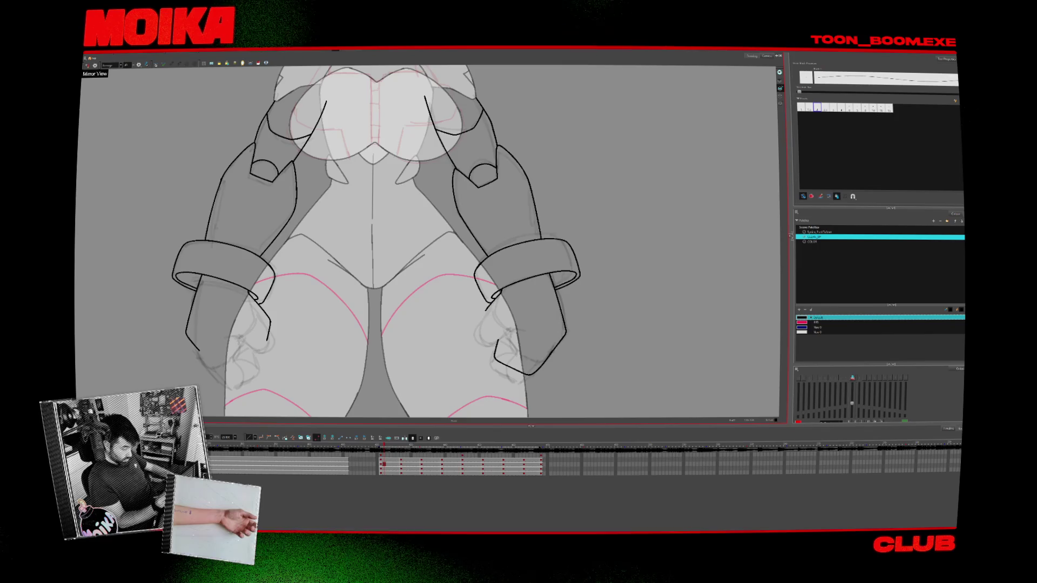
pyautogui.moveTo(525, 338); pyautogui.dragTo(538, 295)
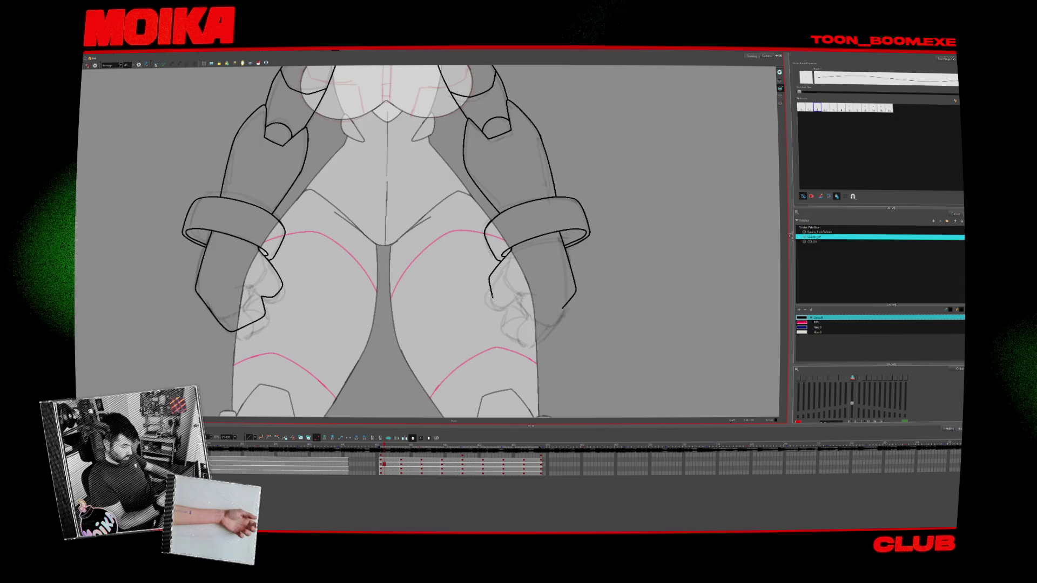
pyautogui.moveTo(512, 295); pyautogui.dragTo(503, 314)
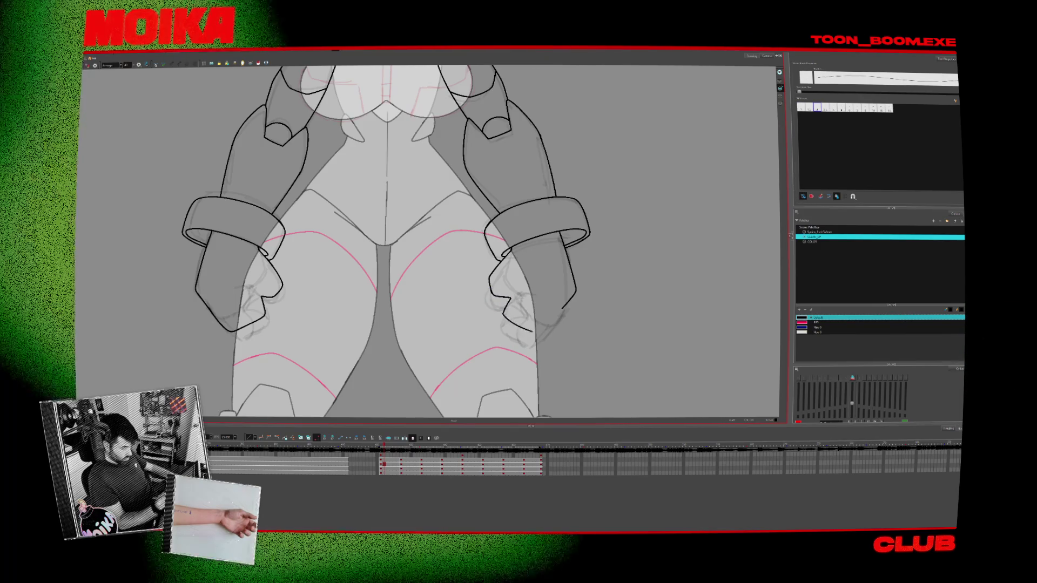
pyautogui.moveTo(519, 328); pyautogui.dragTo(545, 325)
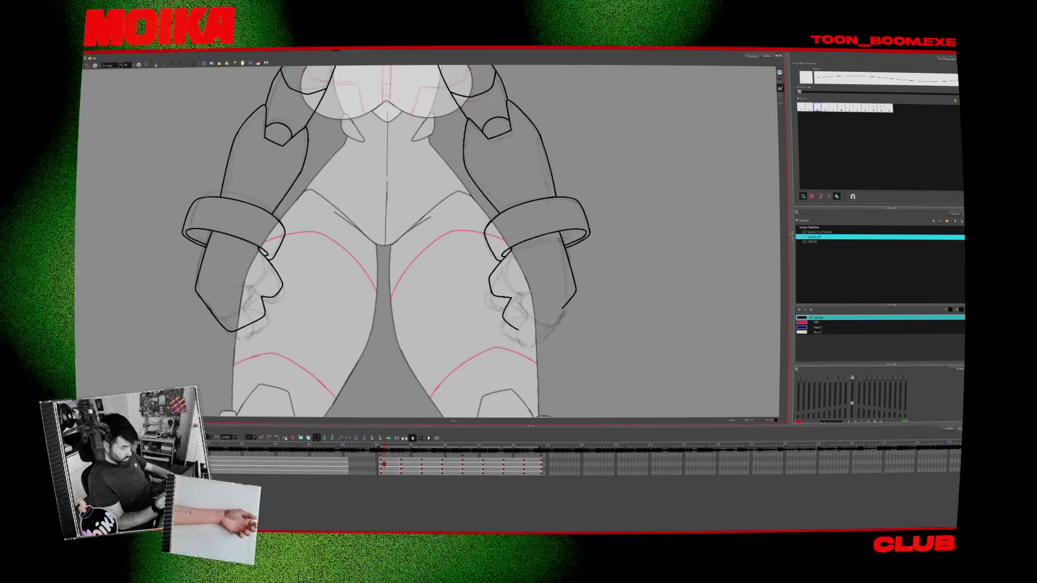
pyautogui.moveTo(491, 293); pyautogui.dragTo(510, 299)
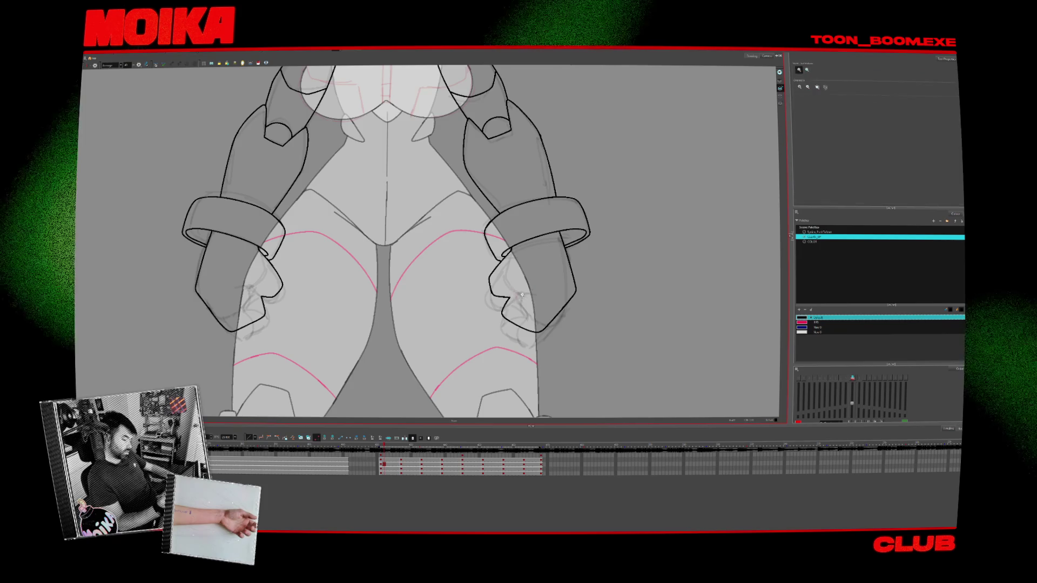
pyautogui.scroll(-3, 537, 287)
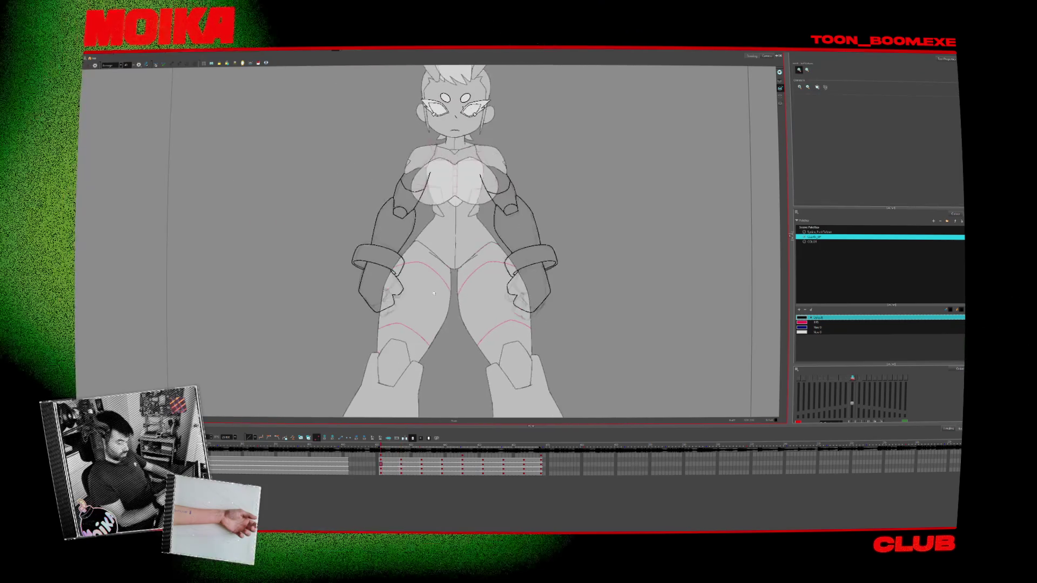
pyautogui.scroll(2, 399, 296)
pyautogui.press('.')
# Ink the left leg's outer contour on the three-quarter drawing, checking proportions in mirrored view
pyautogui.hotkey('alt', 'b')
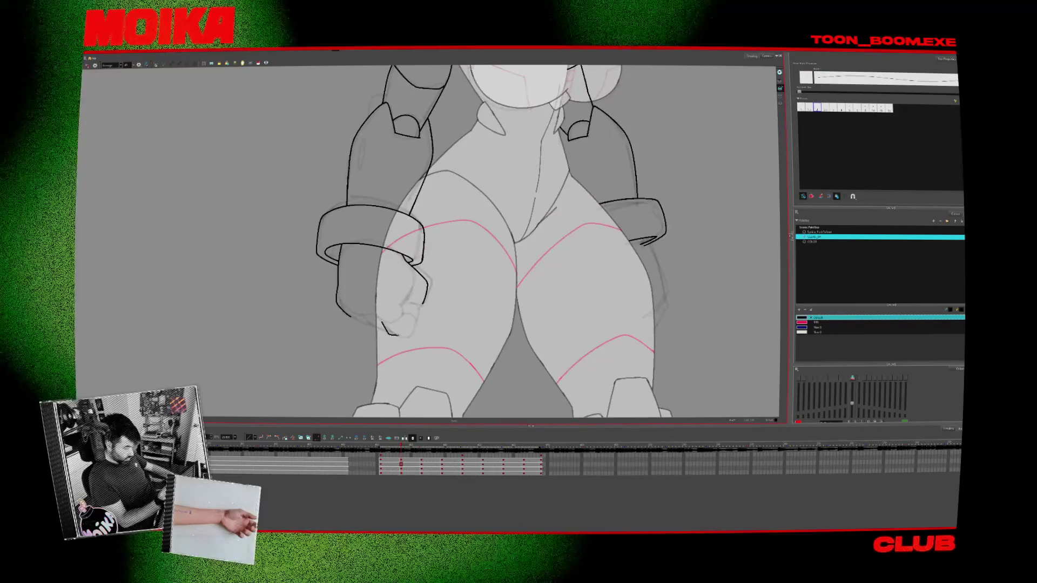
pyautogui.click(87, 65)
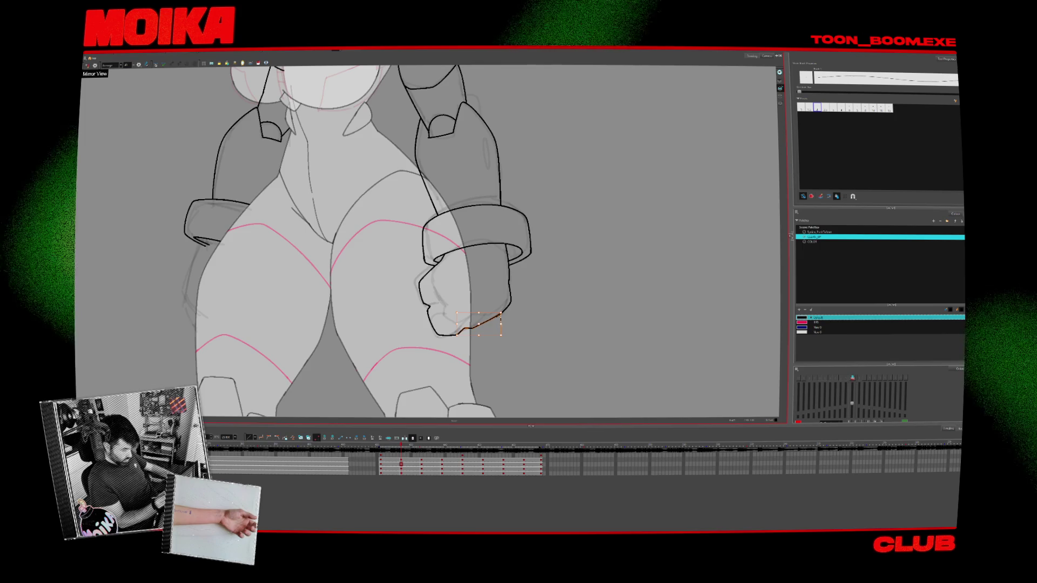
pyautogui.click(88, 65)
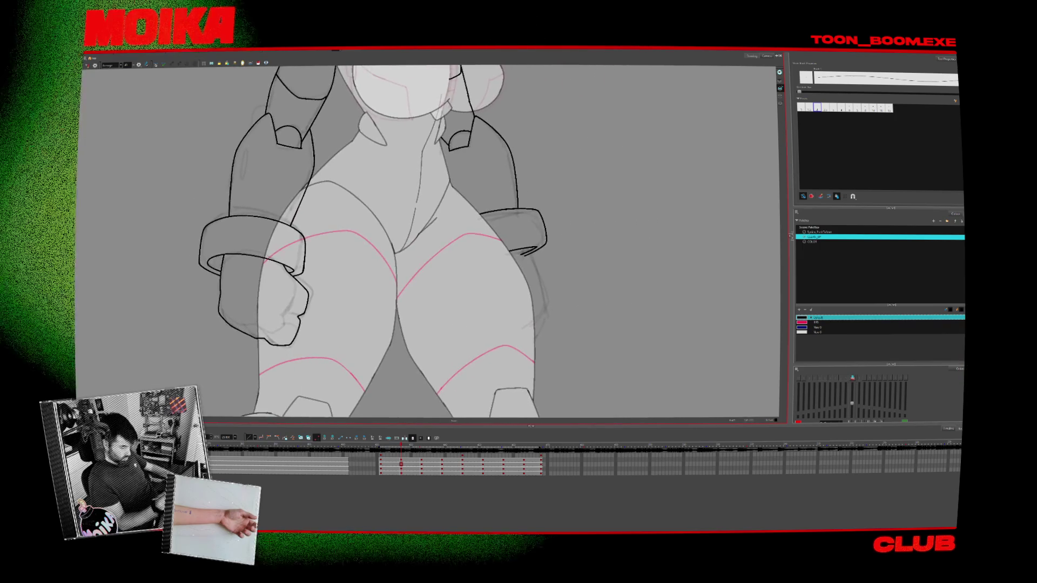
pyautogui.click(87, 65)
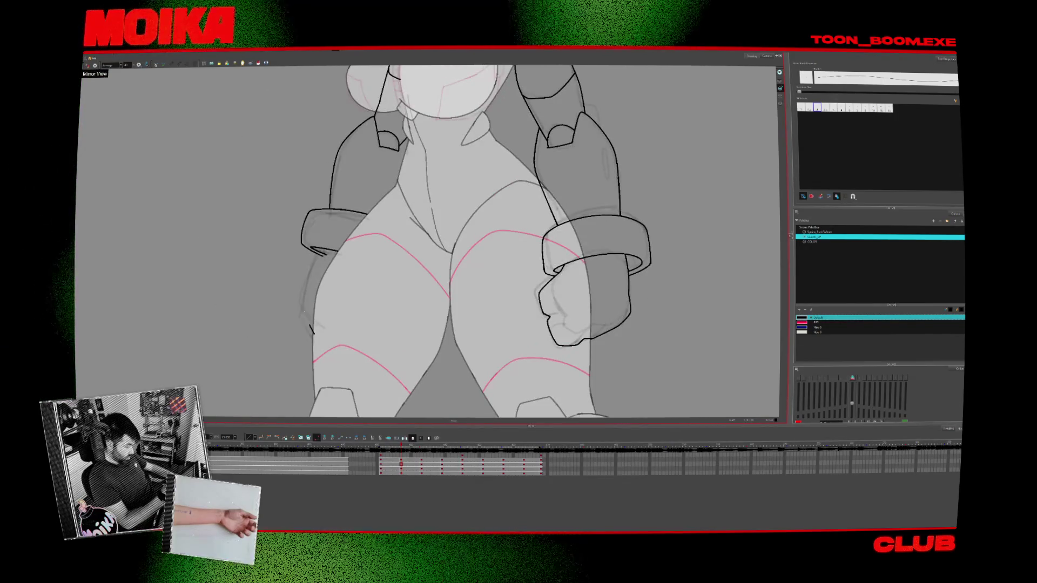
pyautogui.moveTo(321, 253); pyautogui.dragTo(314, 333)
pyautogui.moveTo(312, 271); pyautogui.dragTo(310, 326)
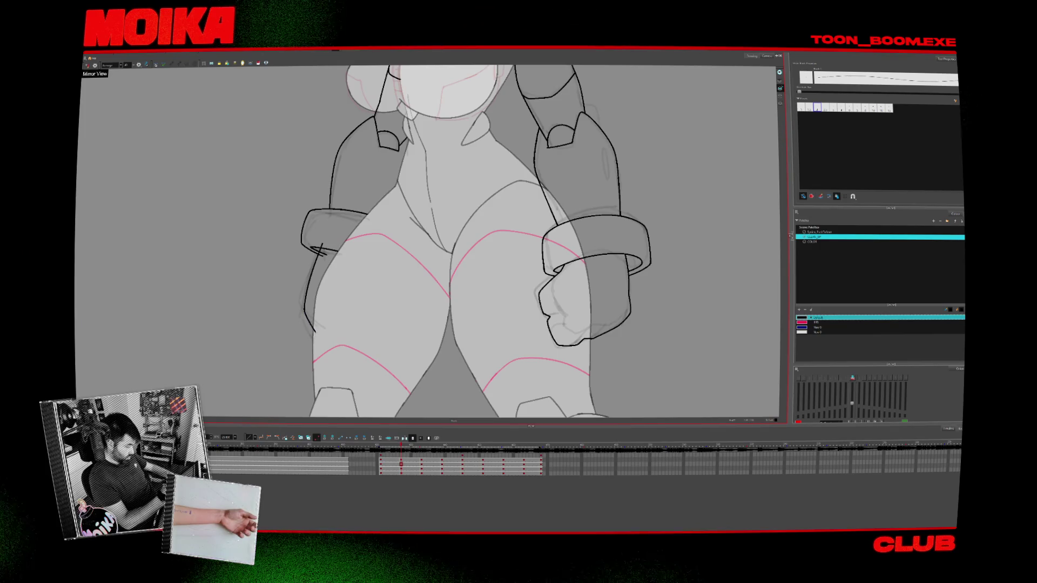
pyautogui.hotkey('alt', 's')
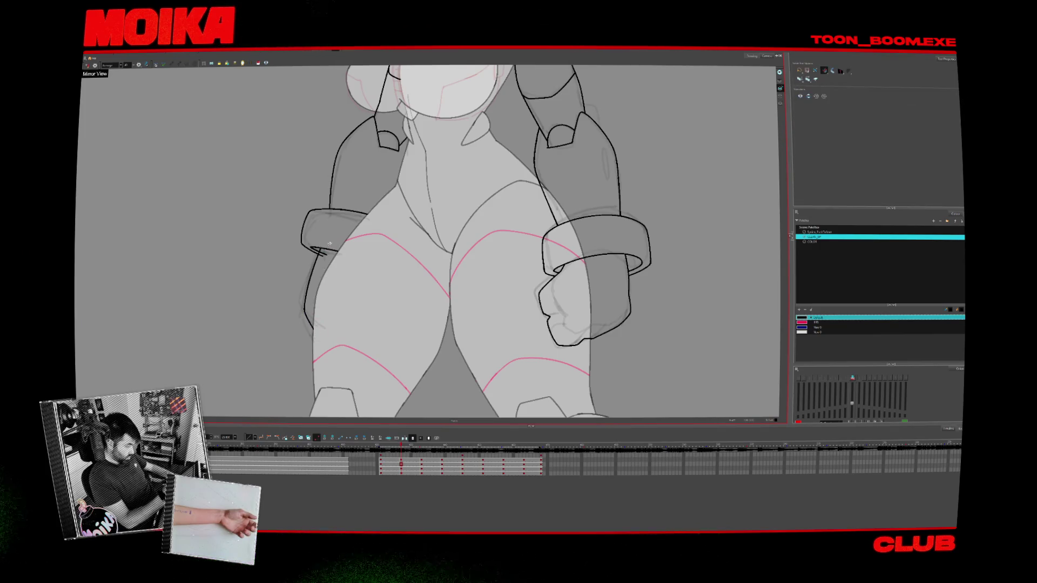
# On the side-view drawing, add a hooked end to the leg stroke and select the hand's lower stroke
pyautogui.hotkey('alt', 'b')
pyautogui.press('f')
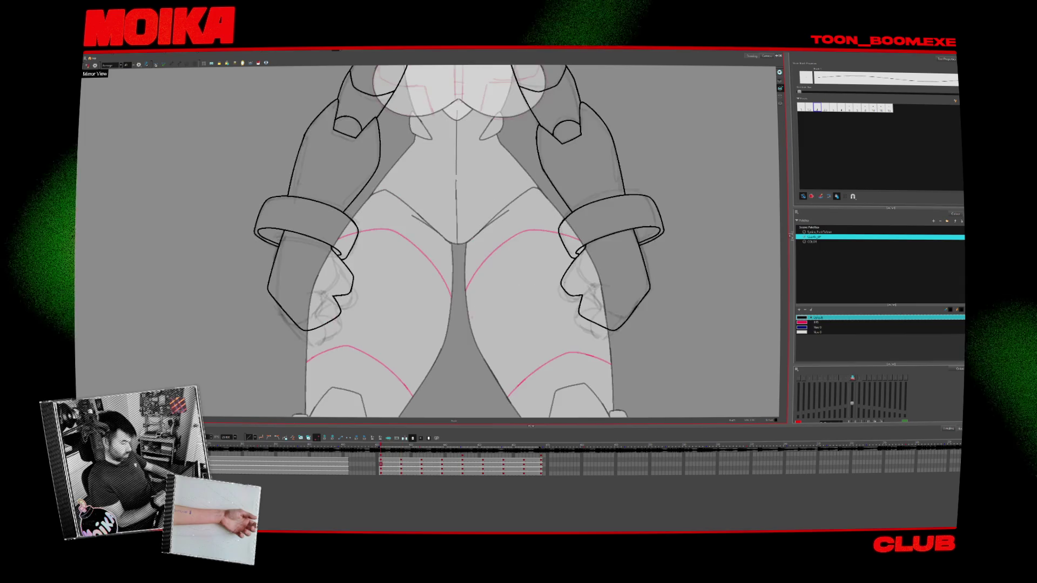
pyautogui.press('g')
pyautogui.press('g')
pyautogui.moveTo(434, 316); pyautogui.dragTo(439, 356)
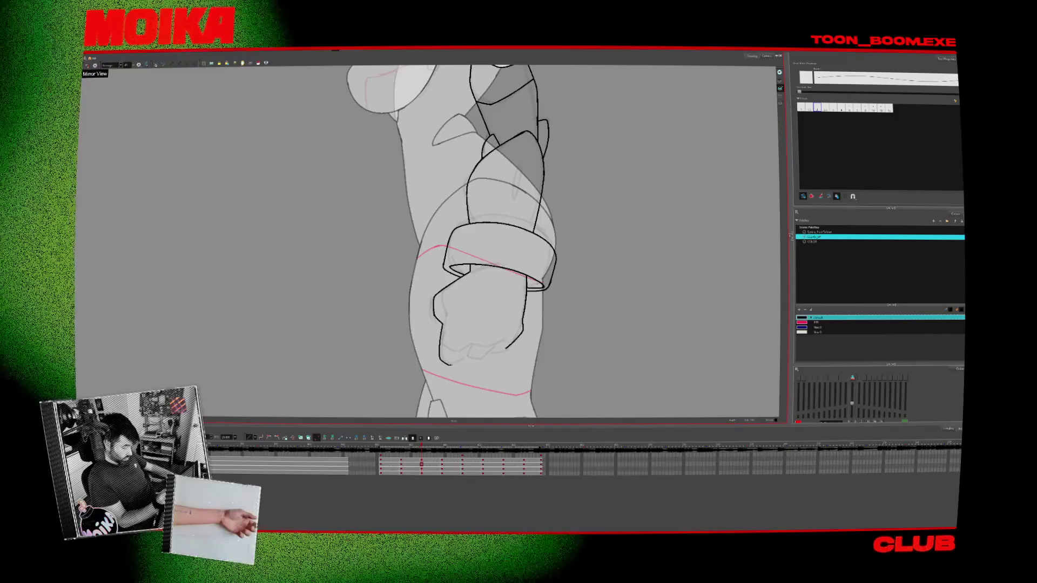
pyautogui.hotkey('alt', 's')
pyautogui.moveTo(429, 308); pyautogui.dragTo(475, 358)
pyautogui.hotkey('alt', 'b')
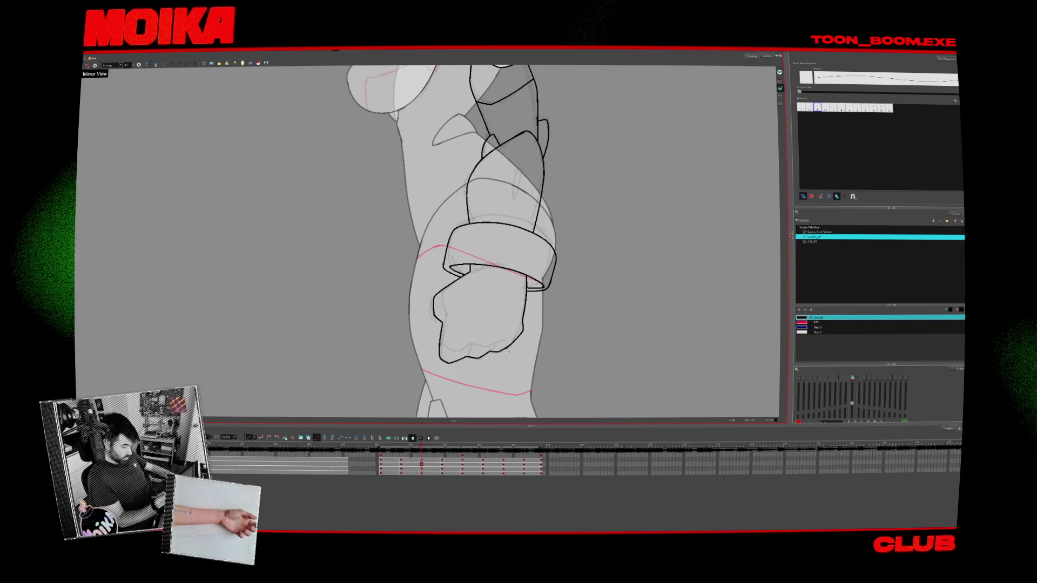
# Ink the fist's lower-left outline and a short fist line on the rear three-quarter drawing
pyautogui.press('g')
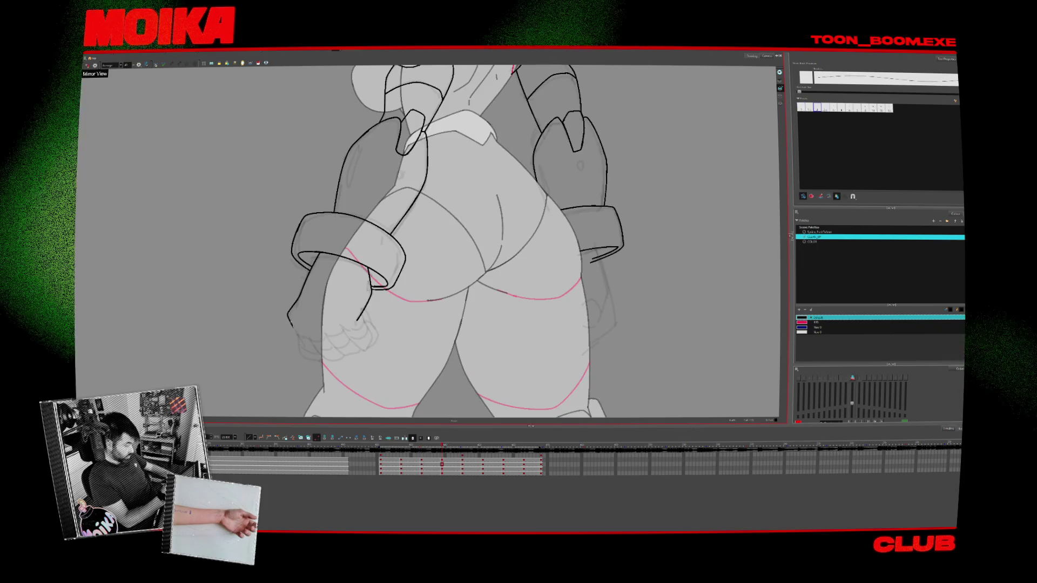
pyautogui.moveTo(292, 323); pyautogui.dragTo(324, 359)
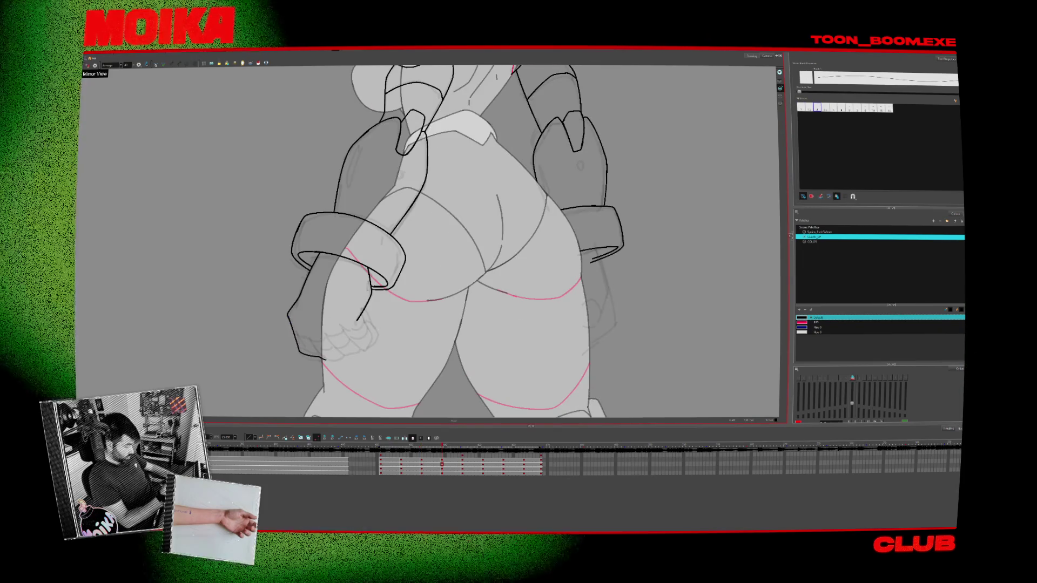
pyautogui.click(88, 65)
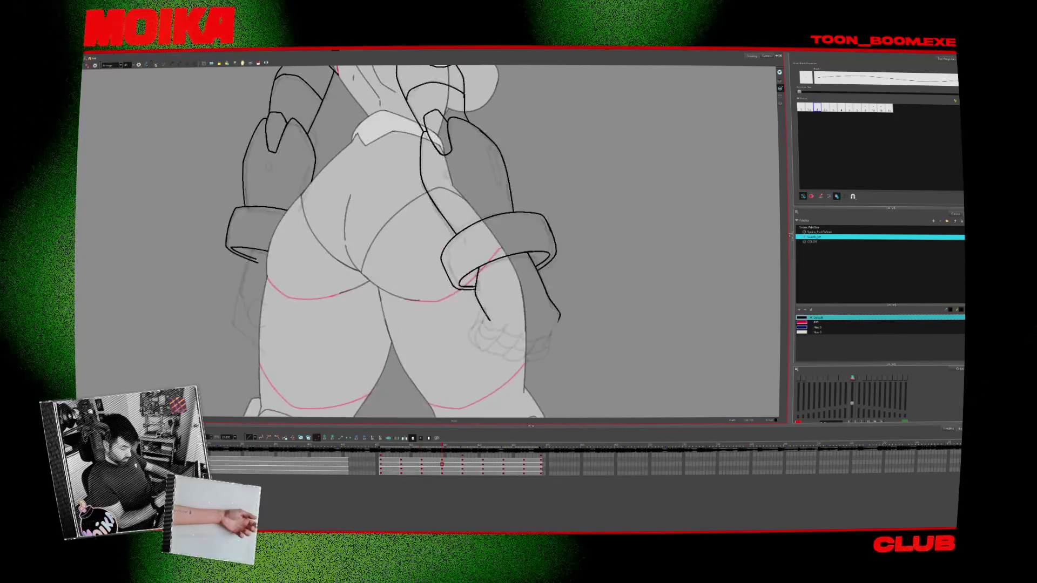
pyautogui.moveTo(474, 318); pyautogui.dragTo(489, 310)
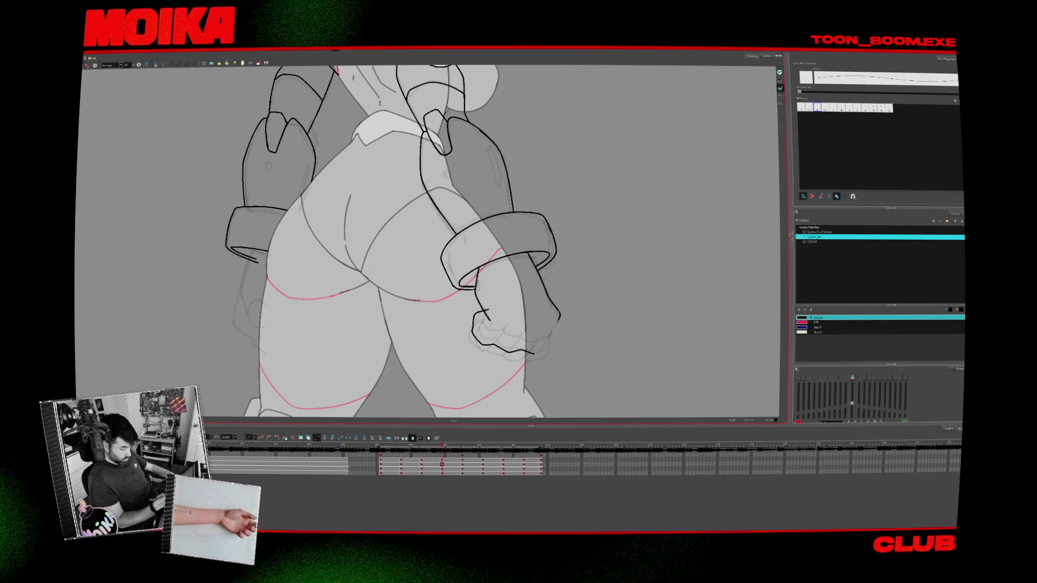
pyautogui.click(88, 65)
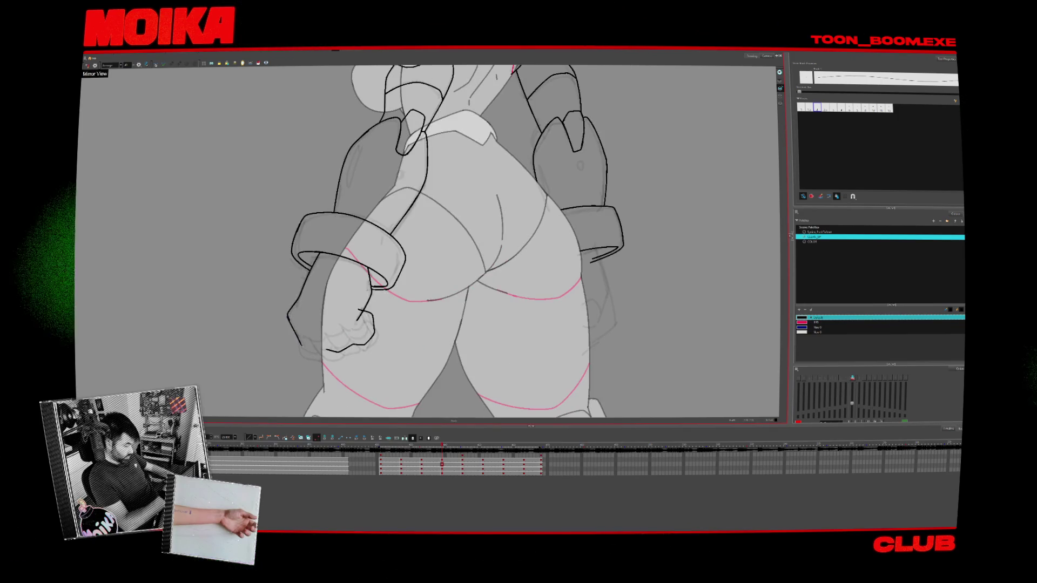
pyautogui.click(88, 65)
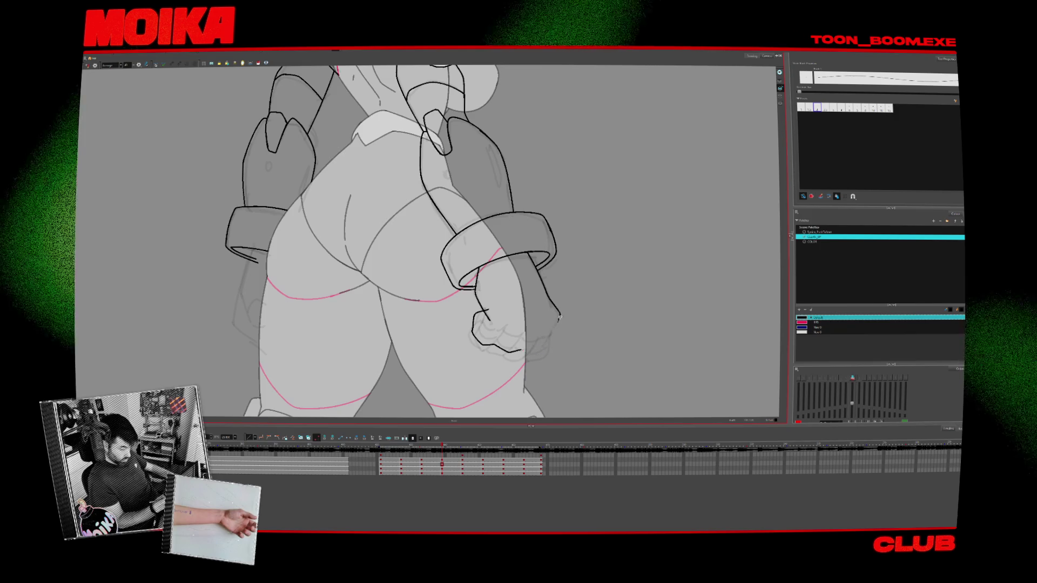
pyautogui.click(88, 66)
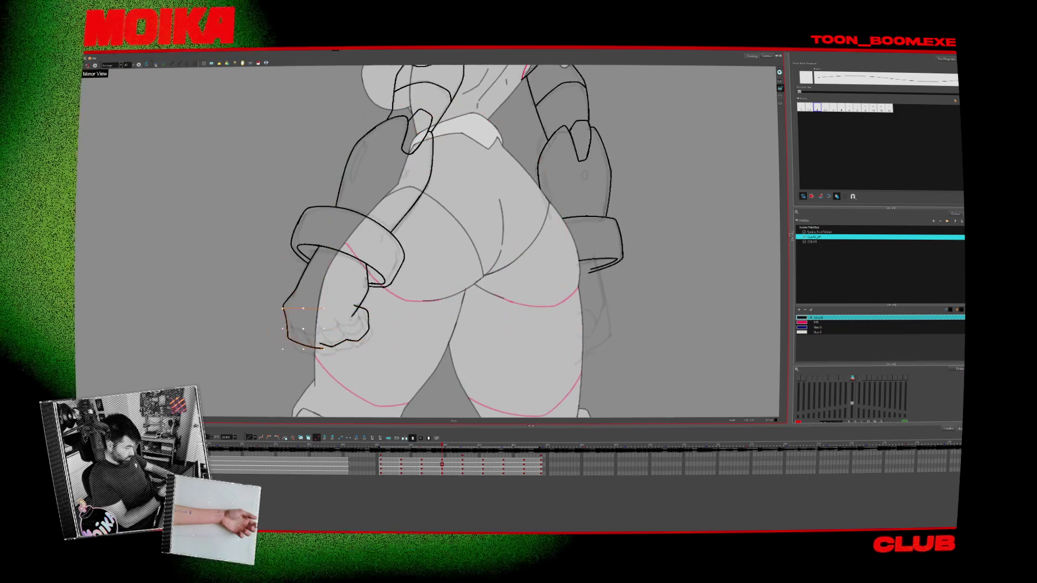
pyautogui.press('Escape')
# Compare against the neighbouring side-view drawing and check the stroke at the bottom of the fist
pyautogui.press('.')
pyautogui.press(',')
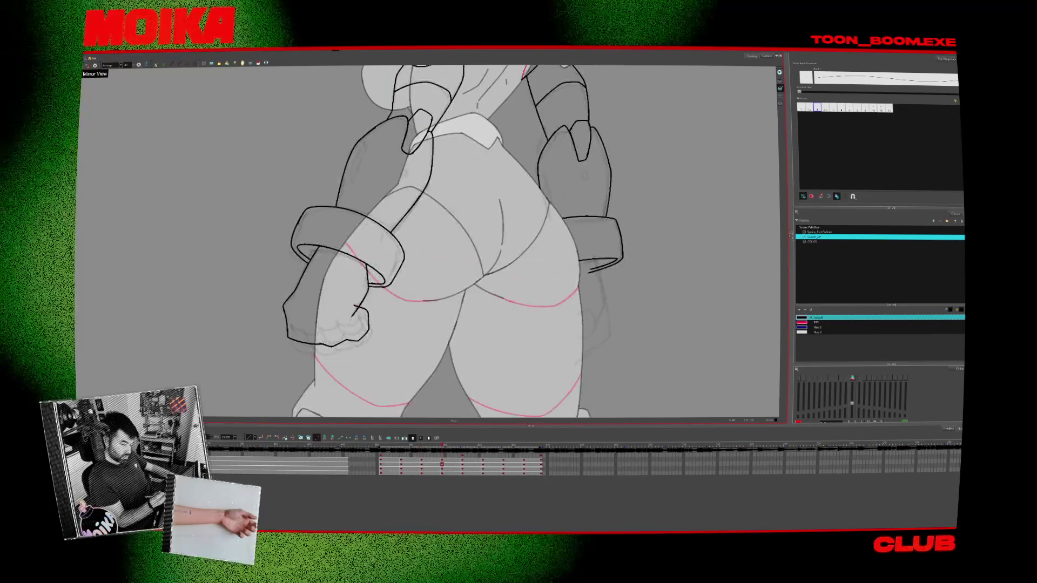
pyautogui.press('.')
pyautogui.press(',')
pyautogui.click(88, 65)
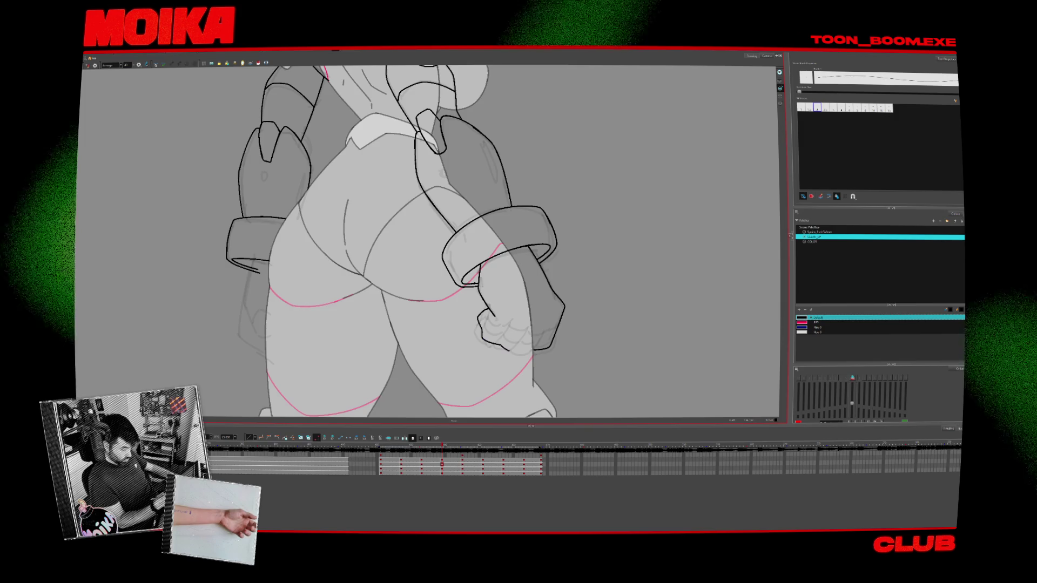
pyautogui.click(554, 338)
pyautogui.hotkey('alt', 's')
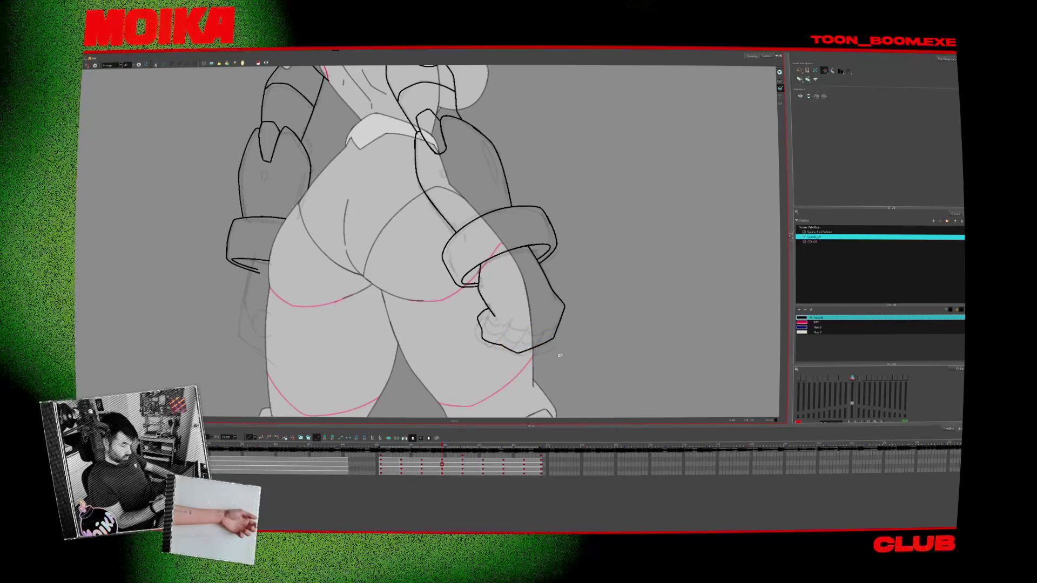
pyautogui.hotkey('alt', 'b')
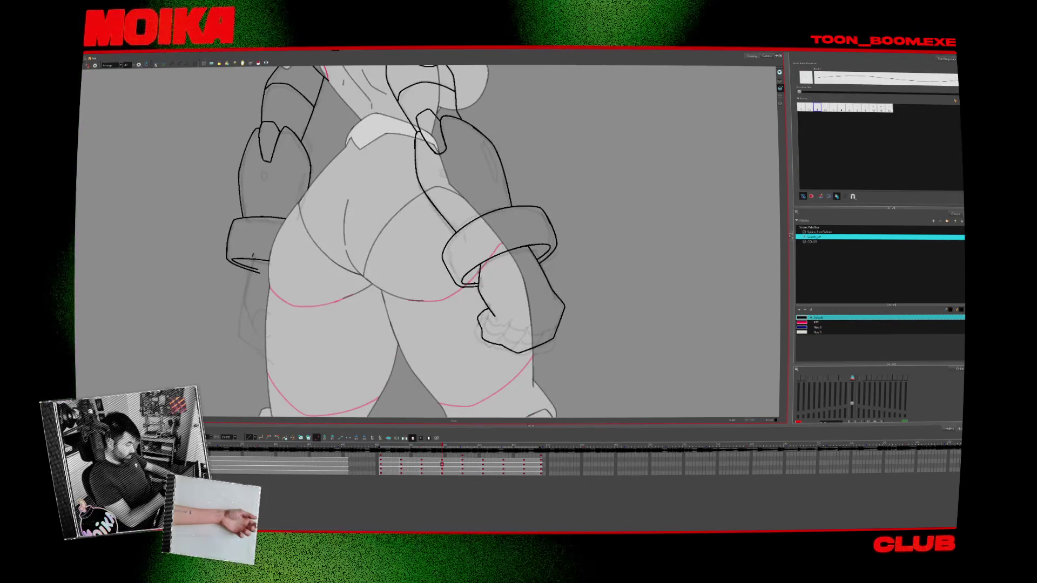
# Zoom out to show the whole character and advance to the straight back-view drawing
pyautogui.press(',')
pyautogui.press('.')
pyautogui.press('.')
pyautogui.press(',')
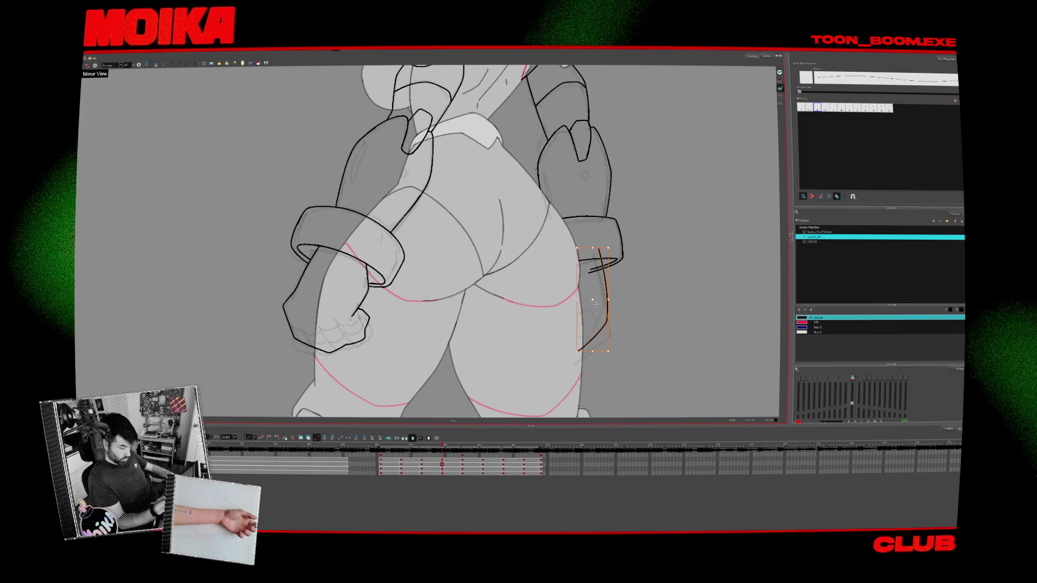
pyautogui.hotkey('alt', 's')
pyautogui.hotkey('alt', 'z')
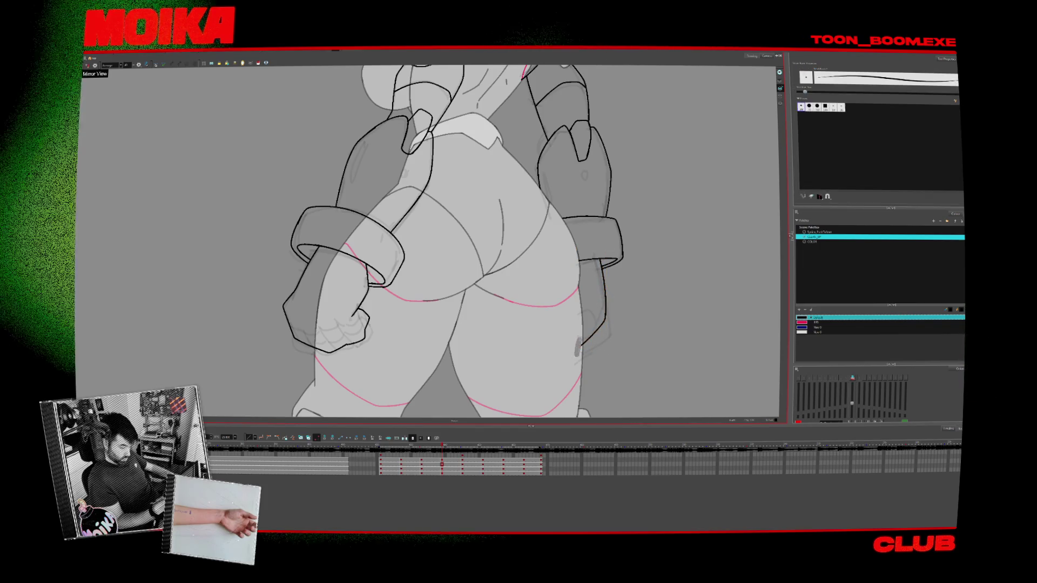
pyautogui.keyDown('alt'); pyautogui.click(584, 353); pyautogui.keyUp('alt')
pyautogui.press('.')
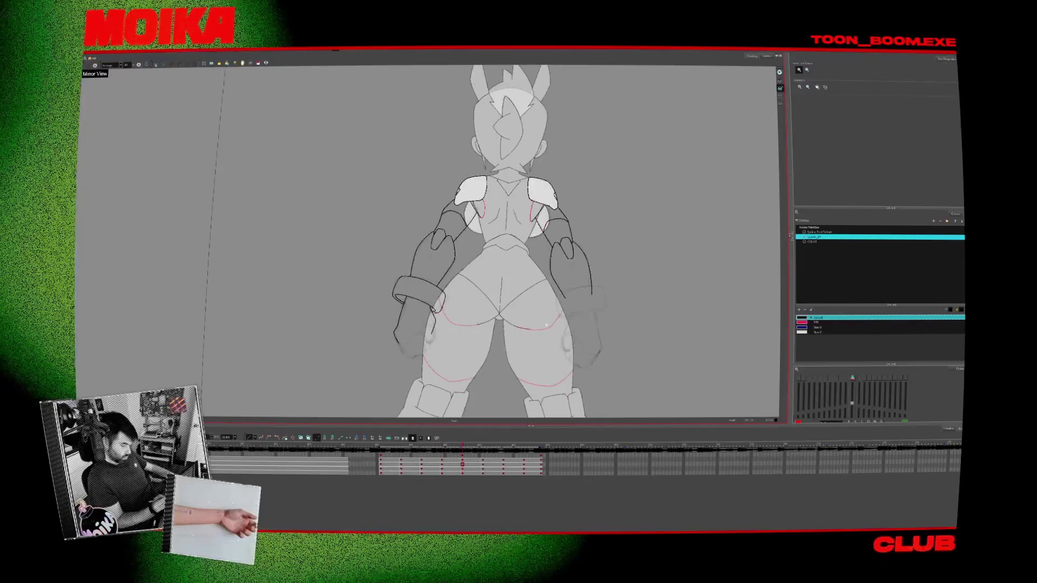
# Zoom in on the back-view lower arms and redraw the hand outline below the wrist cuff with the Pencil
pyautogui.click(427, 341)
pyautogui.click(426, 341)
pyautogui.hotkey('alt', 'b')
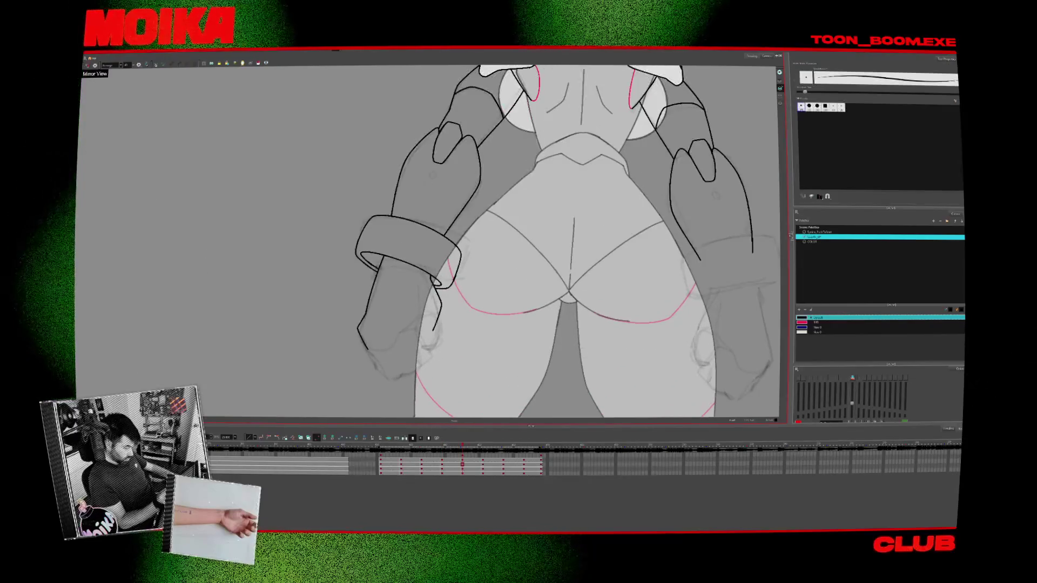
pyautogui.hotkey('alt', '/')
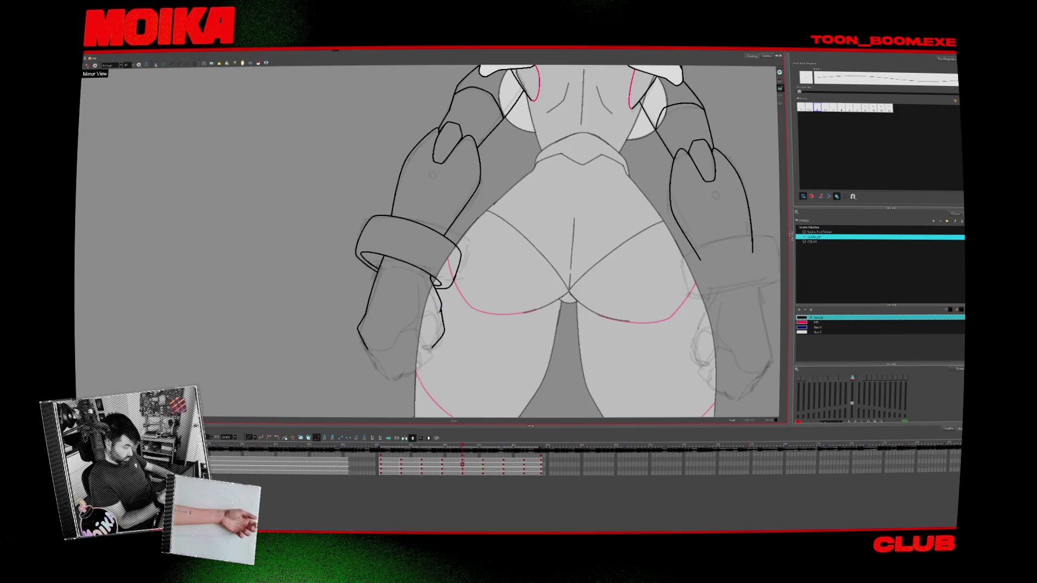
pyautogui.click(87, 65)
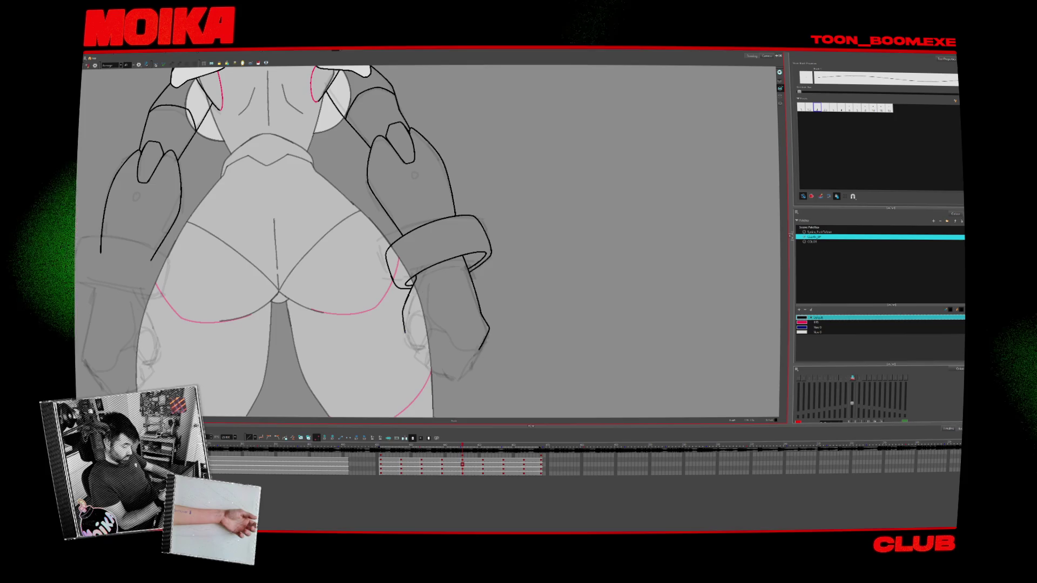
pyautogui.hotkey('ctrl', 'z')
pyautogui.moveTo(405, 299); pyautogui.dragTo(418, 363)
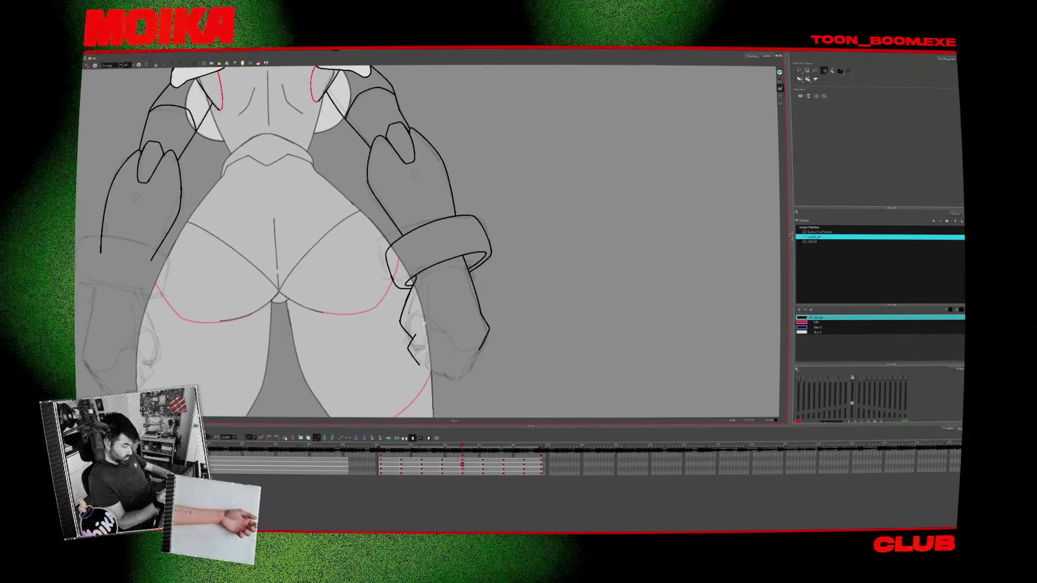
pyautogui.press('4')
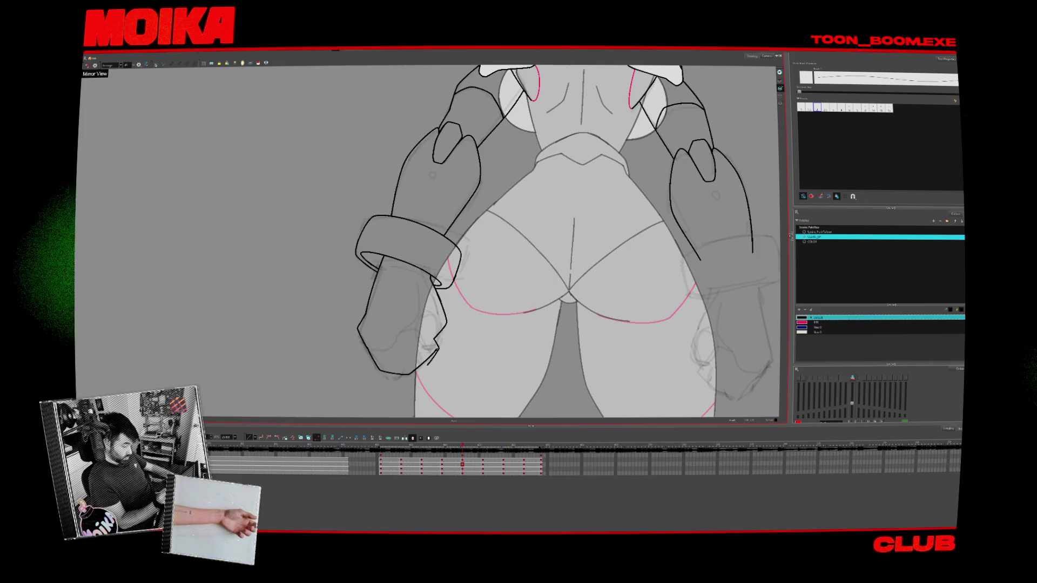
pyautogui.hotkey('alt', 'z')
# Restore the unmirrored view and lasso-select the finished wrist cuff and hand strokes
pyautogui.press('1')
pyautogui.press('4')
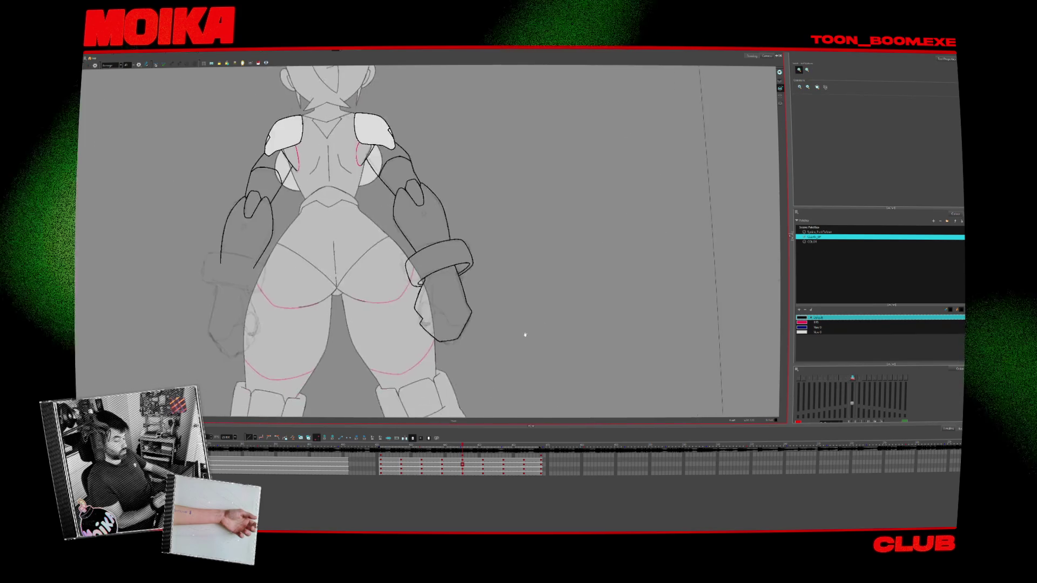
pyautogui.hotkey('alt', 'x')
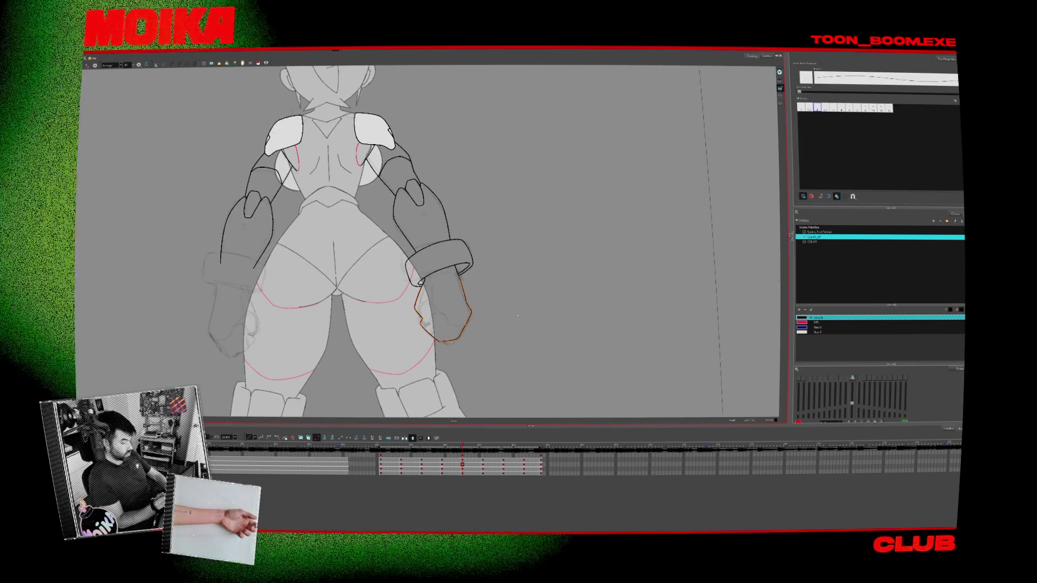
pyautogui.moveTo(496, 233); pyautogui.dragTo(432, 231)
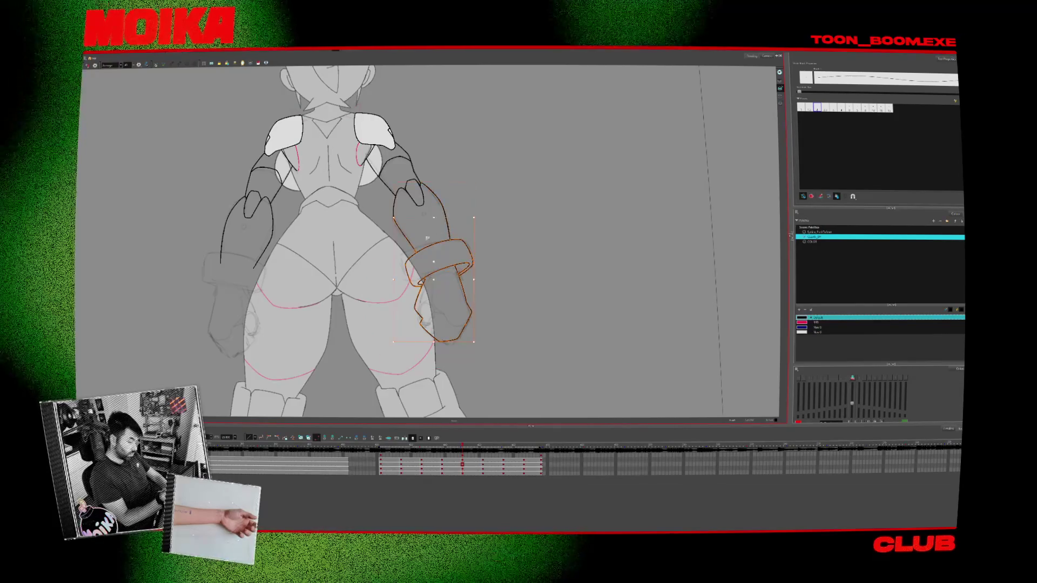
pyautogui.click(479, 222)
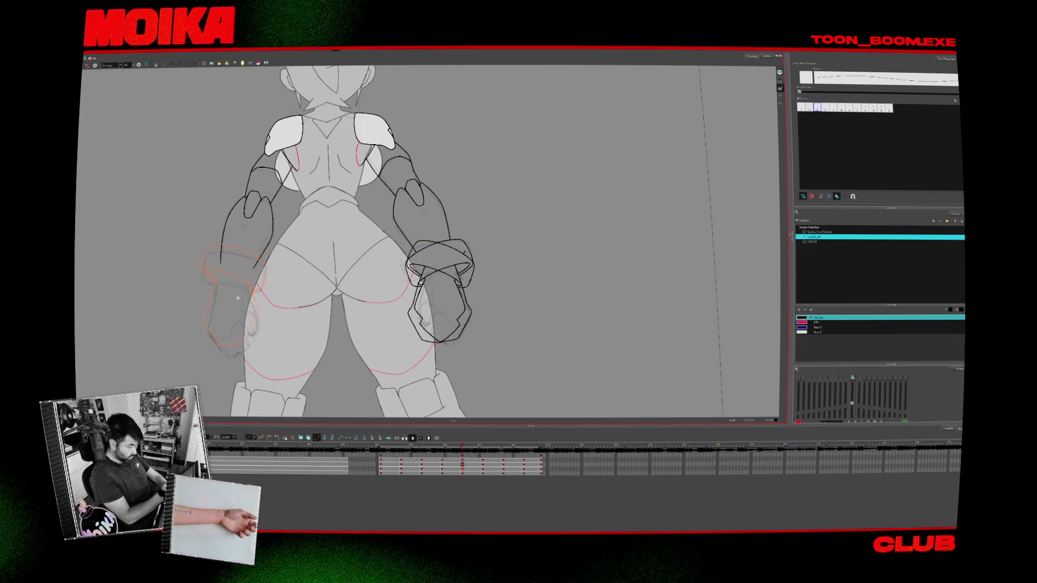
# Pan and zoom to center the character with both matching gauntlets in view
pyautogui.moveTo(304, 322); pyautogui.dragTo(369, 335)
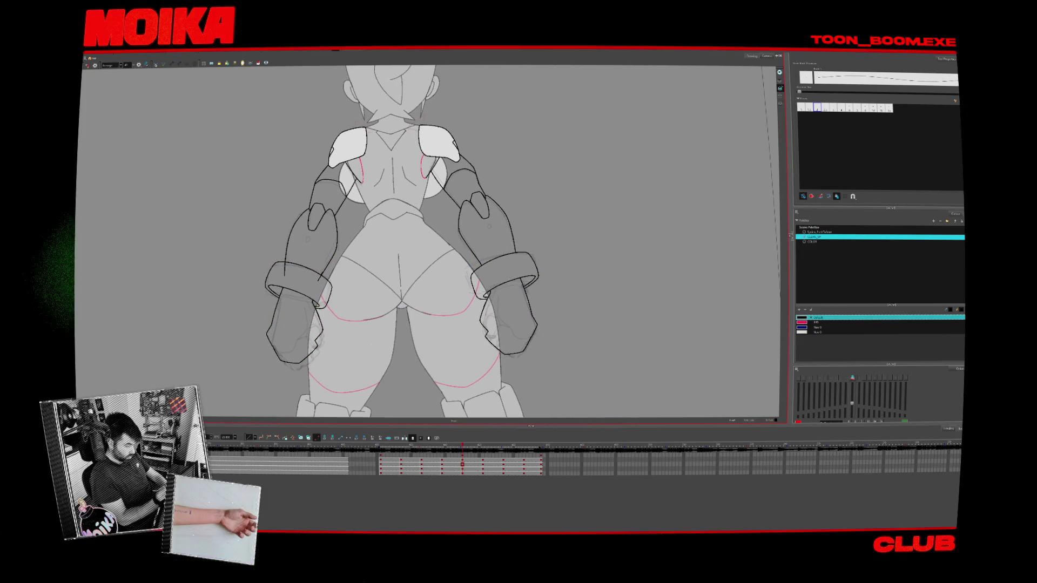
pyautogui.hotkey('alt', 's')
pyautogui.hotkey('alt', 'z')
pyautogui.scroll(-2, 335, 281)
pyautogui.scroll(2, 335, 281)
pyautogui.scroll(-4, 387, 294)
pyautogui.scroll(4, 312, 254)
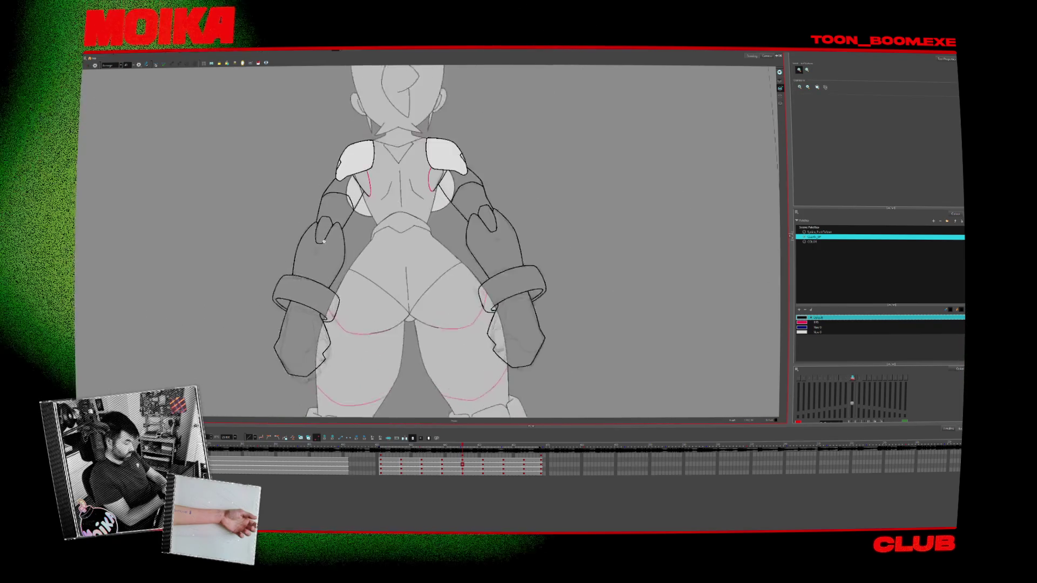
pyautogui.hotkey('alt', 'b')
pyautogui.scroll(2, 312, 256)
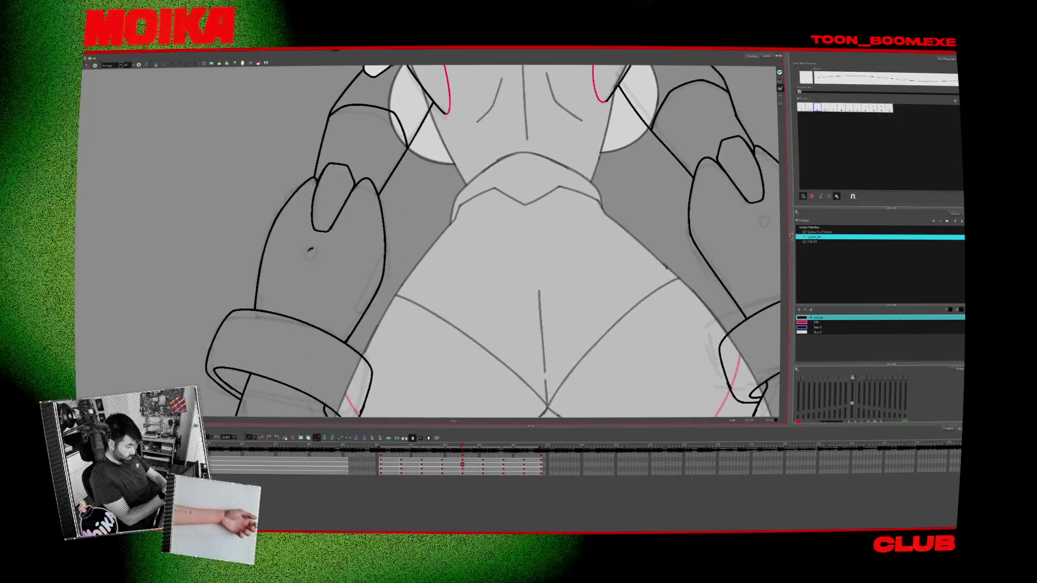
# Center the view on the torso and flip between adjacent drawings to compare the forearm plates
pyautogui.scroll(1, 296, 255)
pyautogui.moveTo(605, 326); pyautogui.dragTo(484, 334)
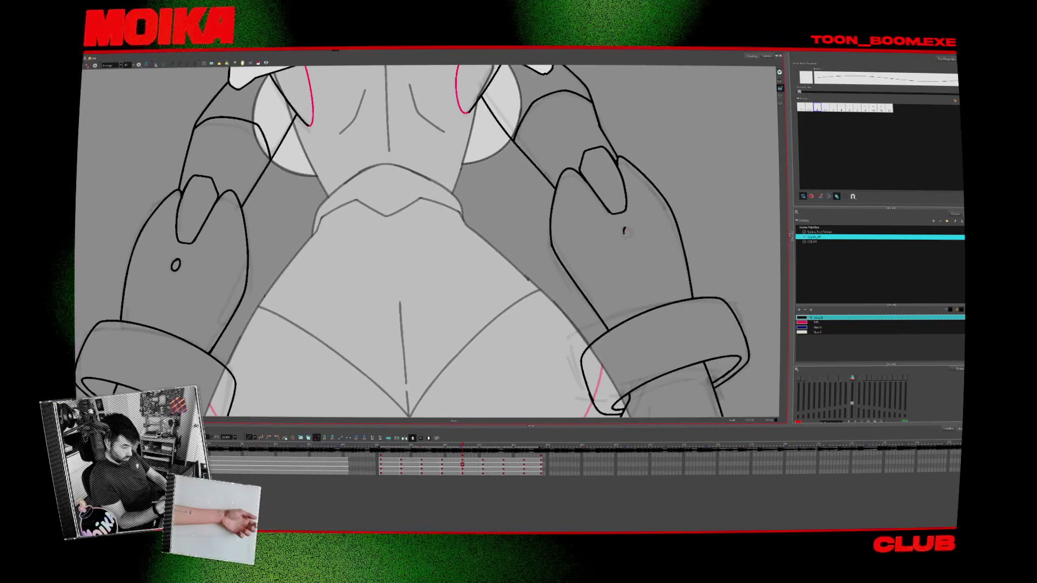
pyautogui.press('.')
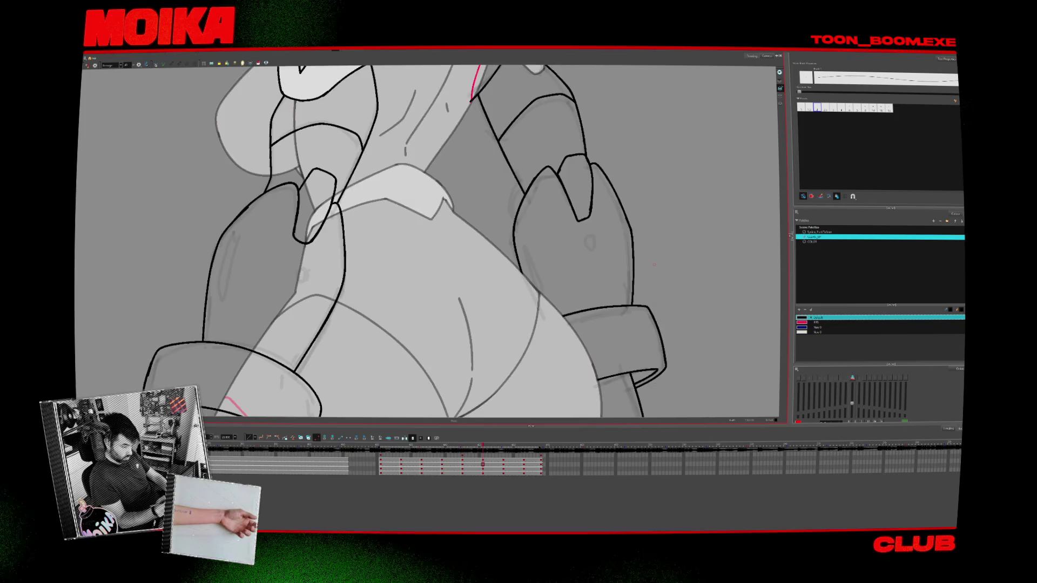
pyautogui.press(',')
pyautogui.press('.')
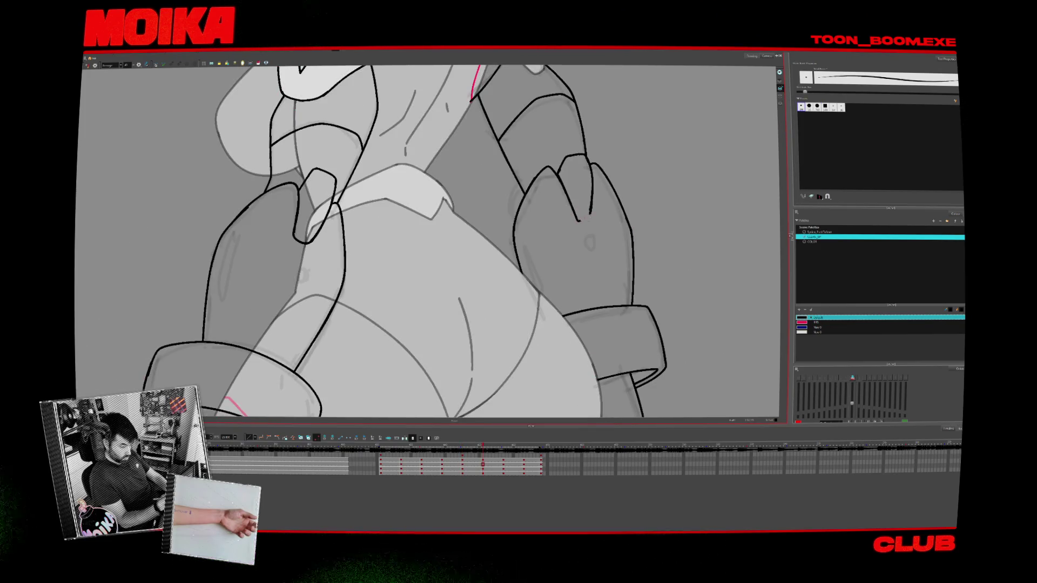
pyautogui.press(',')
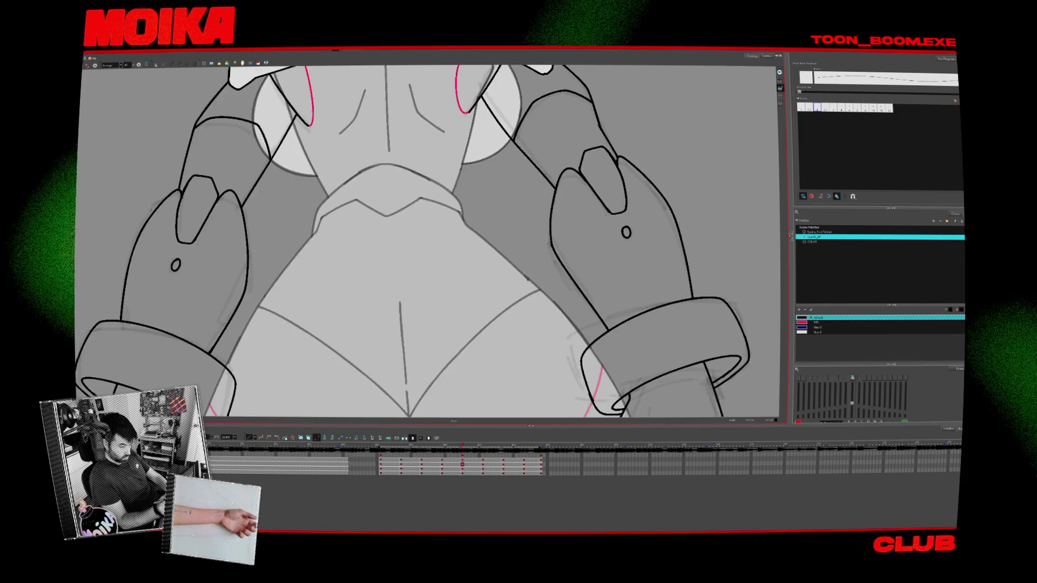
pyautogui.press('.')
pyautogui.hotkey('alt', 'b')
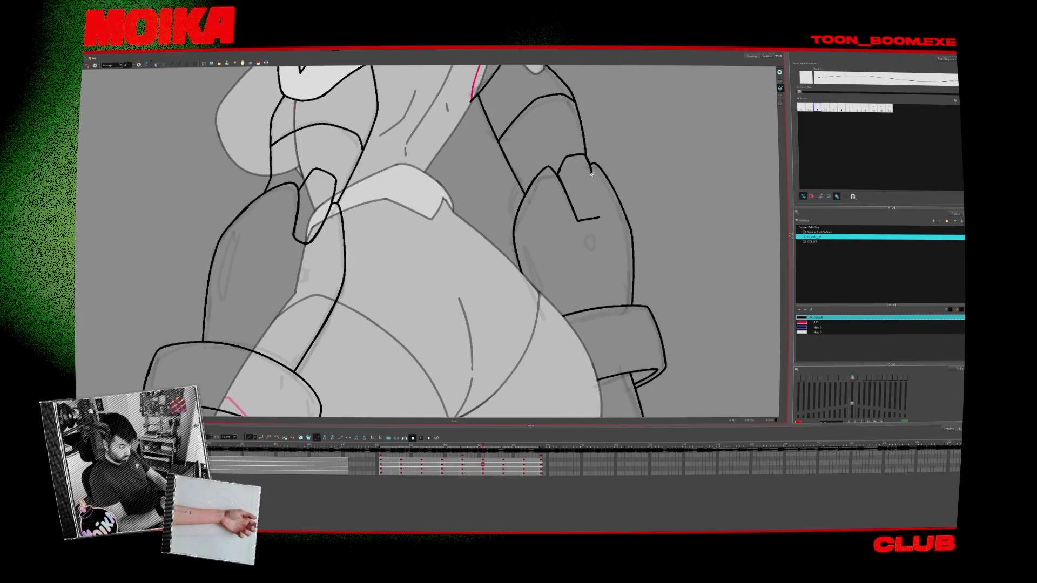
pyautogui.hotkey('alt', 's')
pyautogui.press(',')
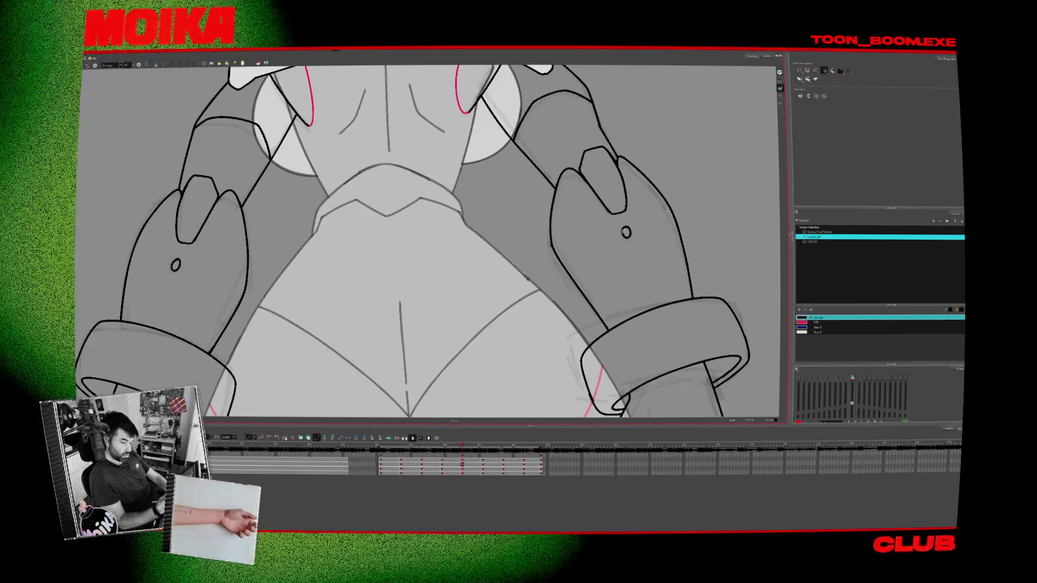
pyautogui.hotkey('alt', 'b')
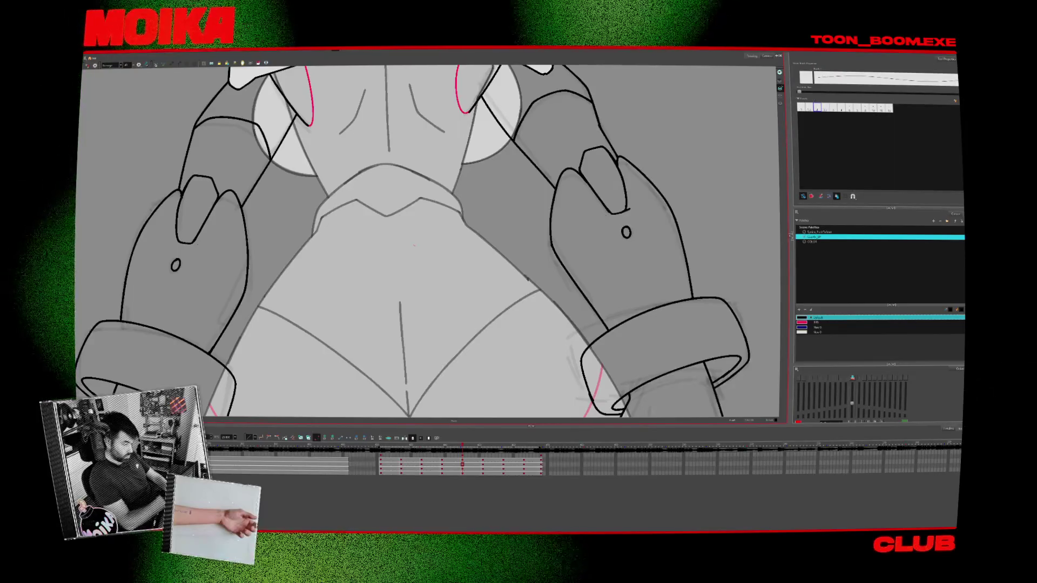
# Draw a small rivet circle on the forearm plate, matching placement to the previous drawing
pyautogui.press('.')
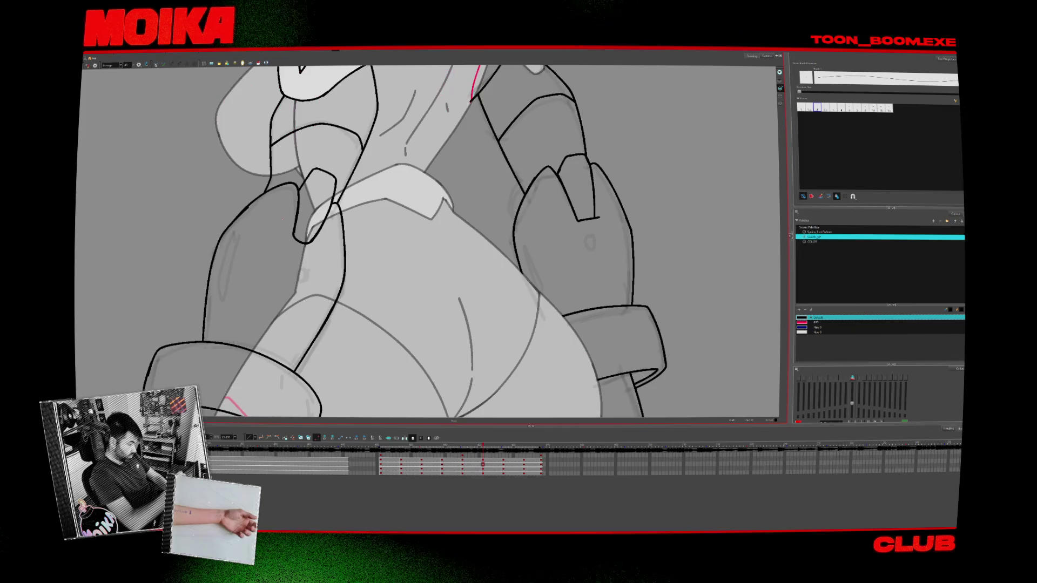
pyautogui.press(',')
pyautogui.press('.')
pyautogui.hotkey('alt', 'b')
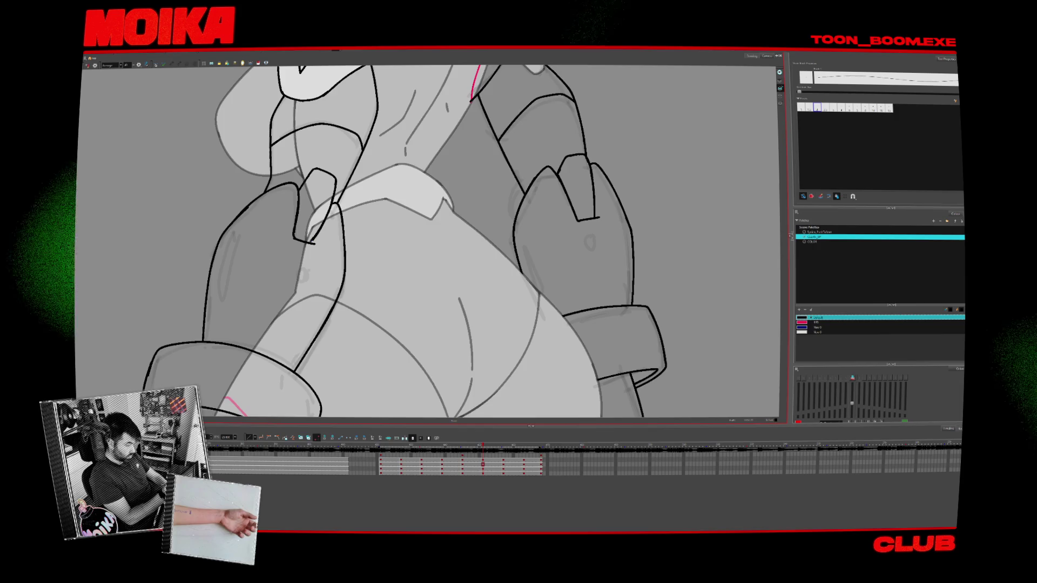
pyautogui.press(',')
pyautogui.press('.')
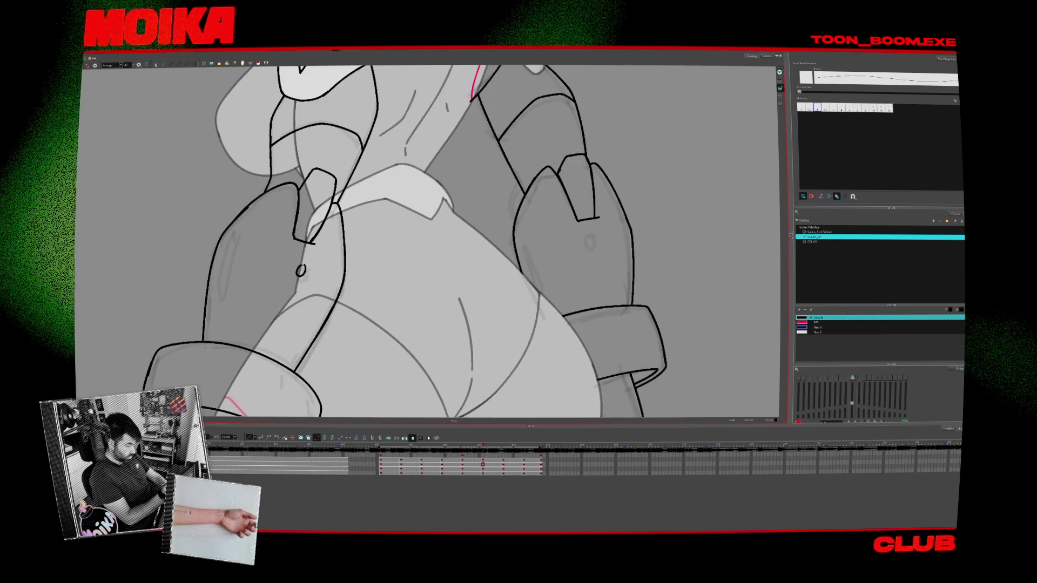
pyautogui.press(',')
pyautogui.press('.')
pyautogui.moveTo(303, 266); pyautogui.dragTo(301, 266)
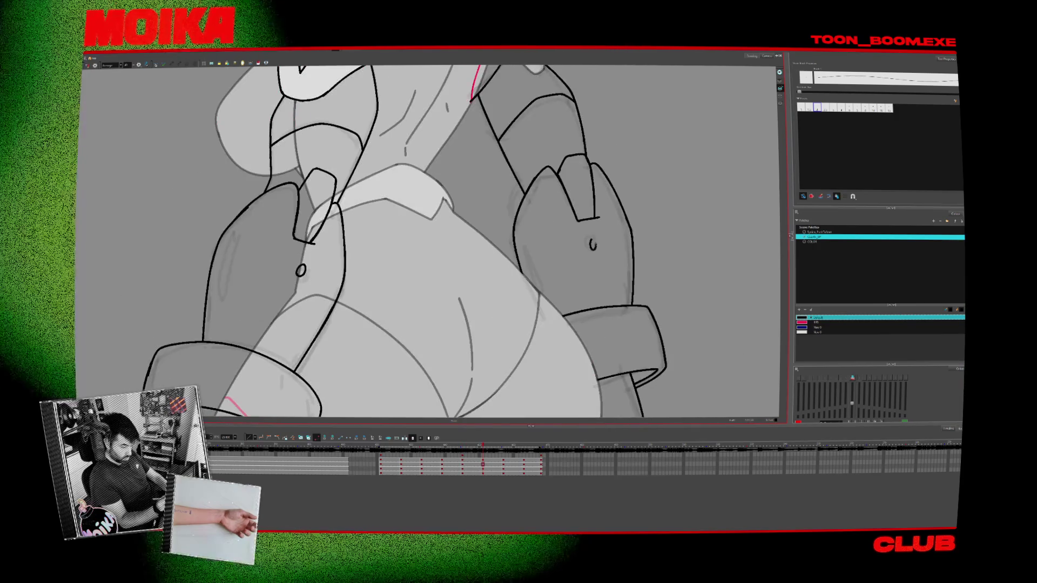
# Advance to a later turnaround drawing and readjust the view
pyautogui.press('.')
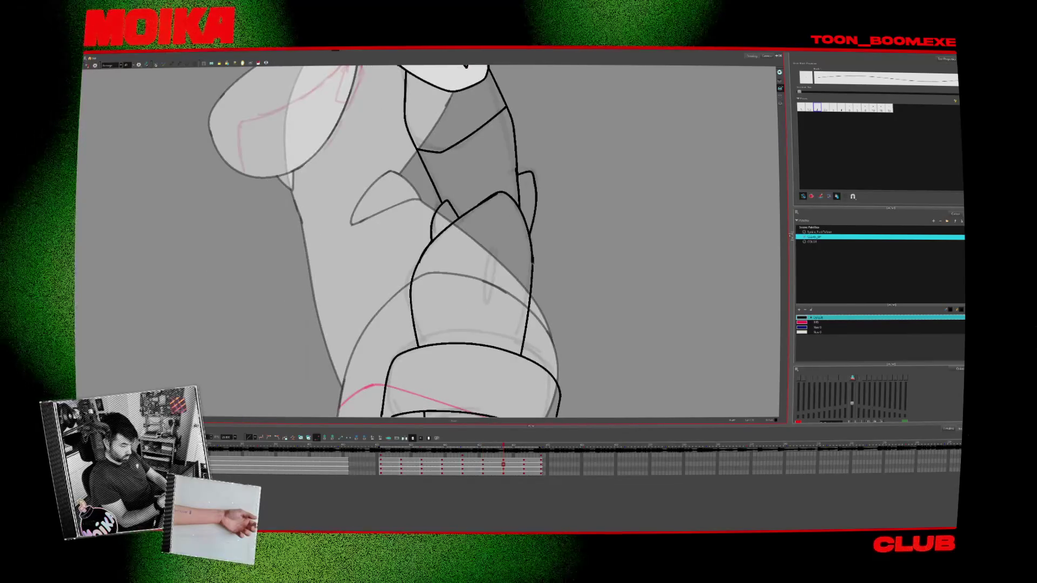
pyautogui.press('.')
pyautogui.moveTo(491, 264); pyautogui.dragTo(478, 255)
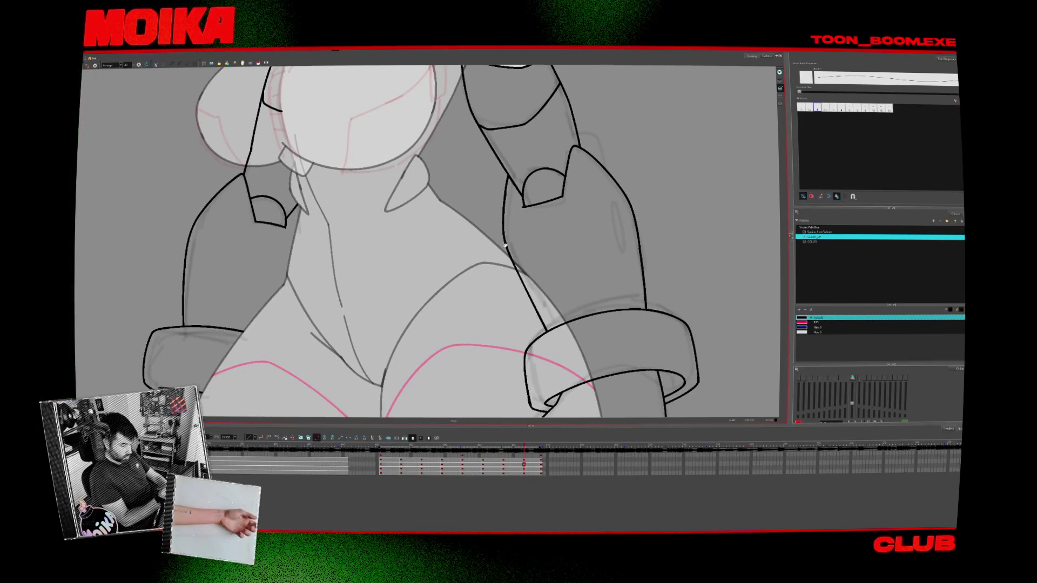
pyautogui.scroll(-5, 594, 260)
pyautogui.scroll(5, 435, 243)
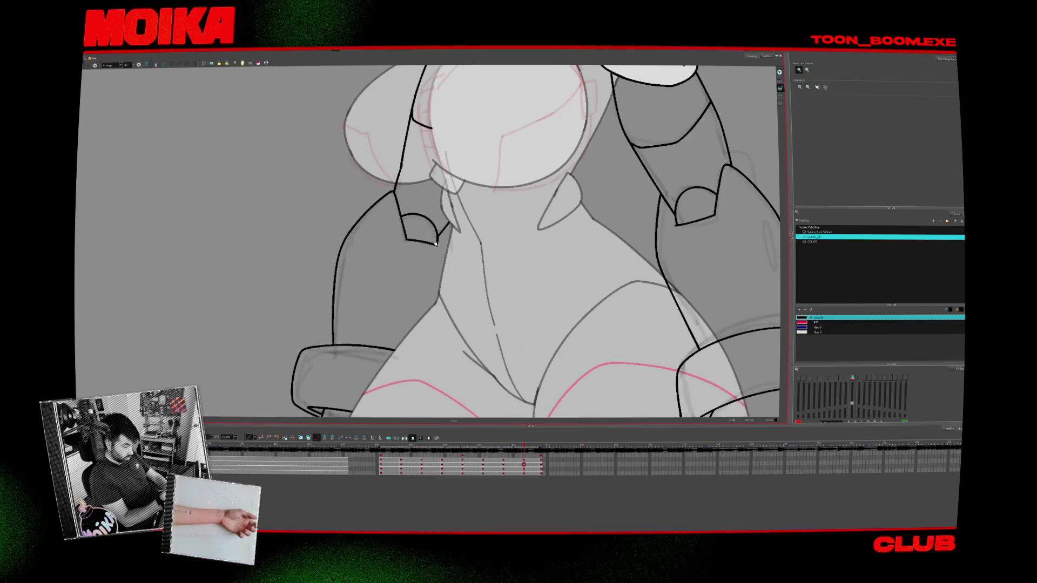
pyautogui.scroll(-5, 436, 232)
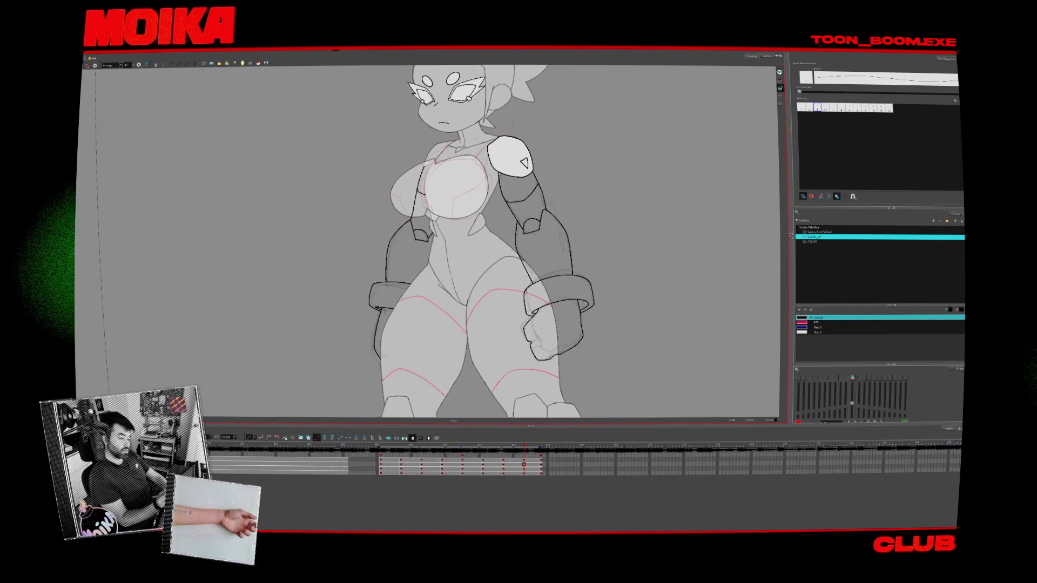
# Step between the front, three-quarter and side views and zoom in on the side-view arm
pyautogui.press('f')
pyautogui.press('f')
pyautogui.press('f')
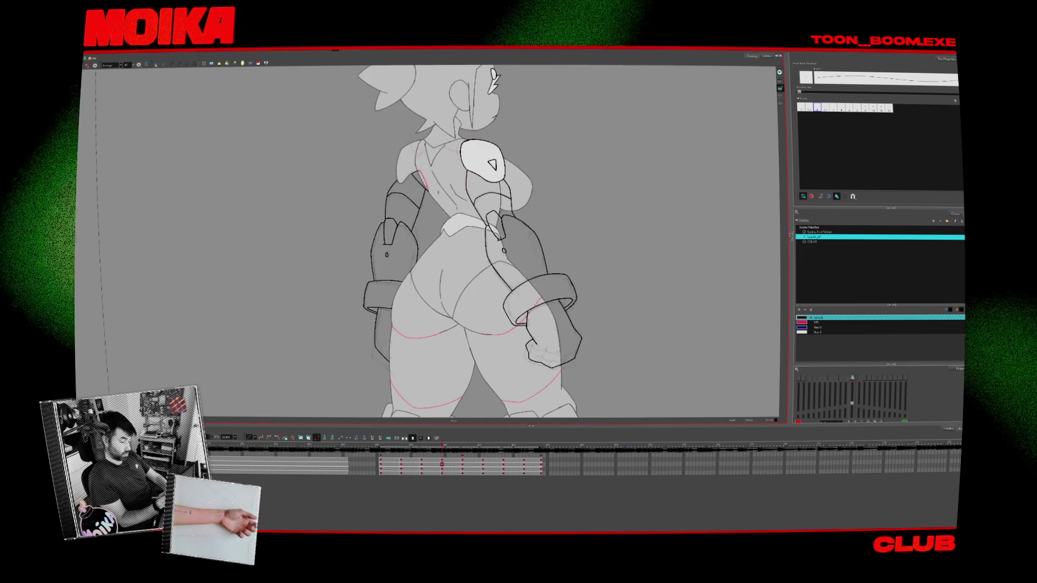
pyautogui.press('f')
pyautogui.press('f')
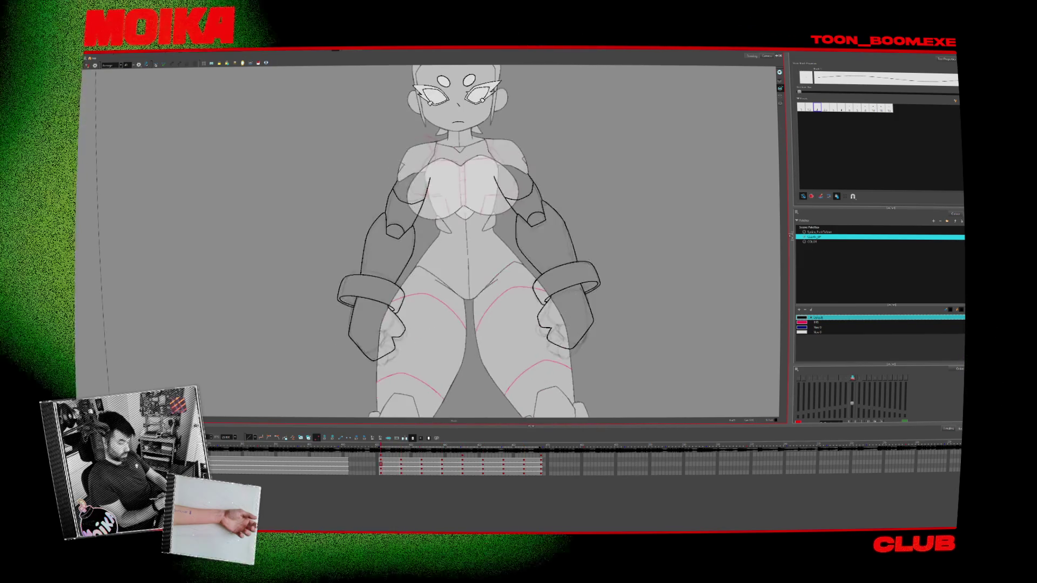
pyautogui.moveTo(527, 312); pyautogui.dragTo(509, 314)
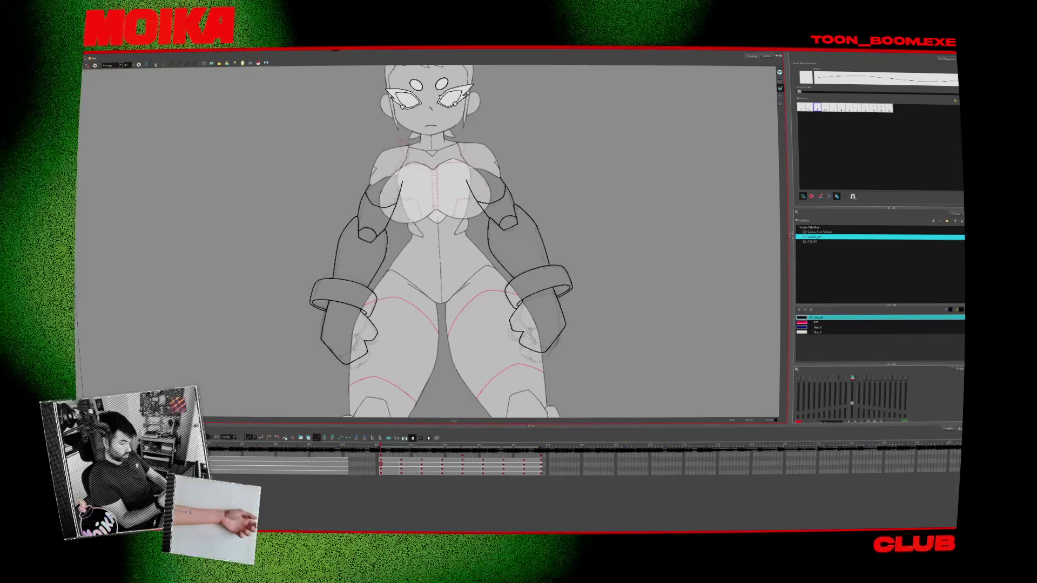
pyautogui.press('g')
pyautogui.press('f')
pyautogui.press('g')
pyautogui.press('g')
pyautogui.hotkey('alt', 'z')
pyautogui.click(426, 259)
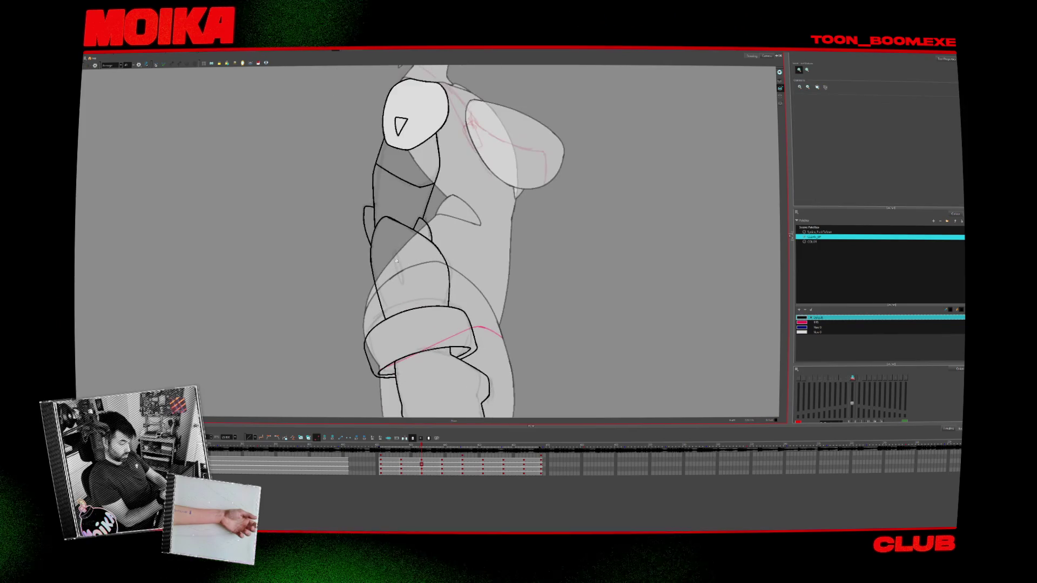
pyautogui.click(386, 253)
# Reference the front view's forearm slit, then brush a slit line on the back view's right forearm
pyautogui.hotkey('alt', 'b')
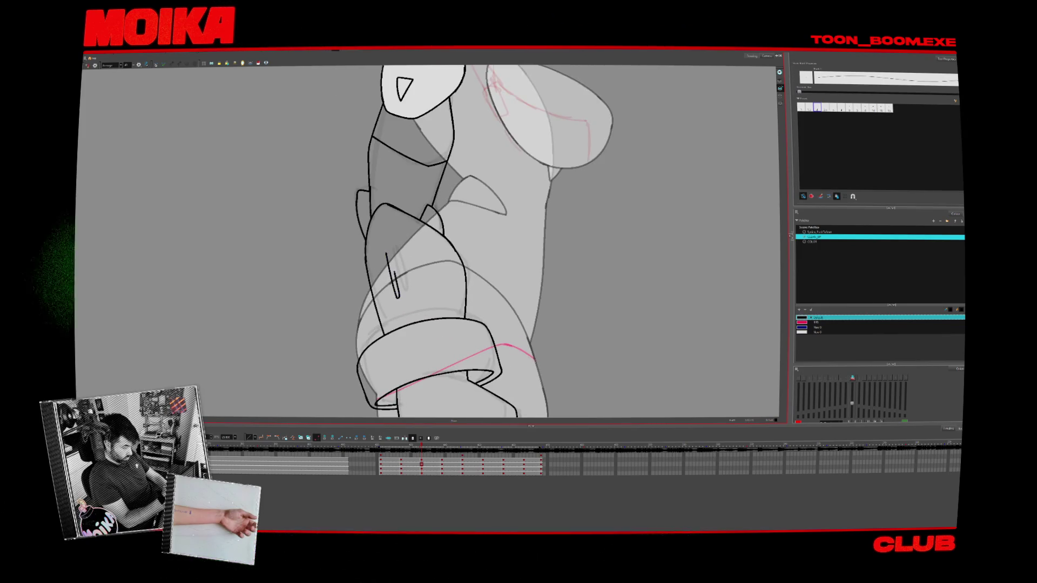
pyautogui.press('f')
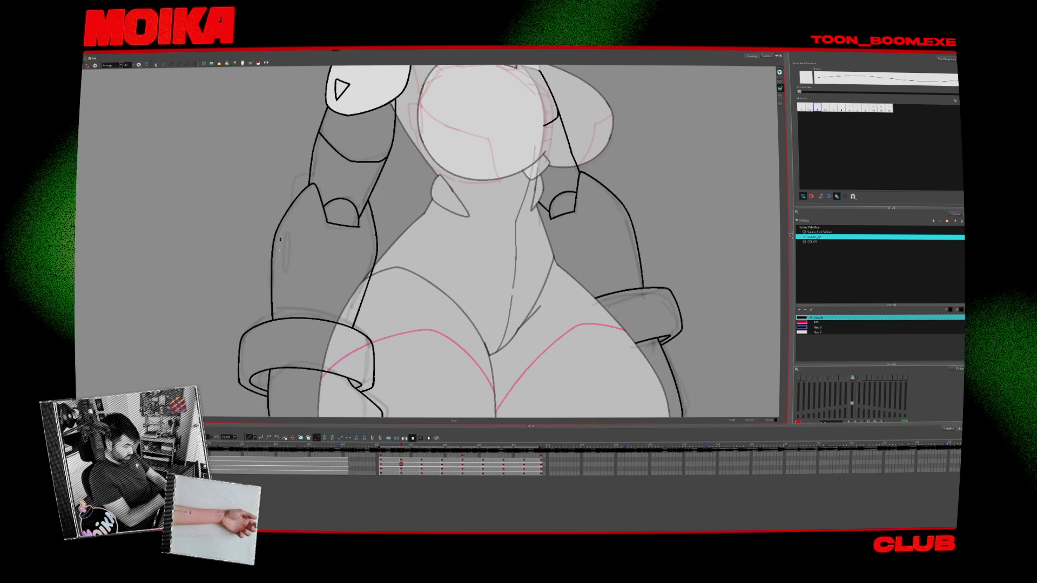
pyautogui.hotkey('alt', 'z')
pyautogui.press('g')
pyautogui.press('f')
pyautogui.click(283, 288)
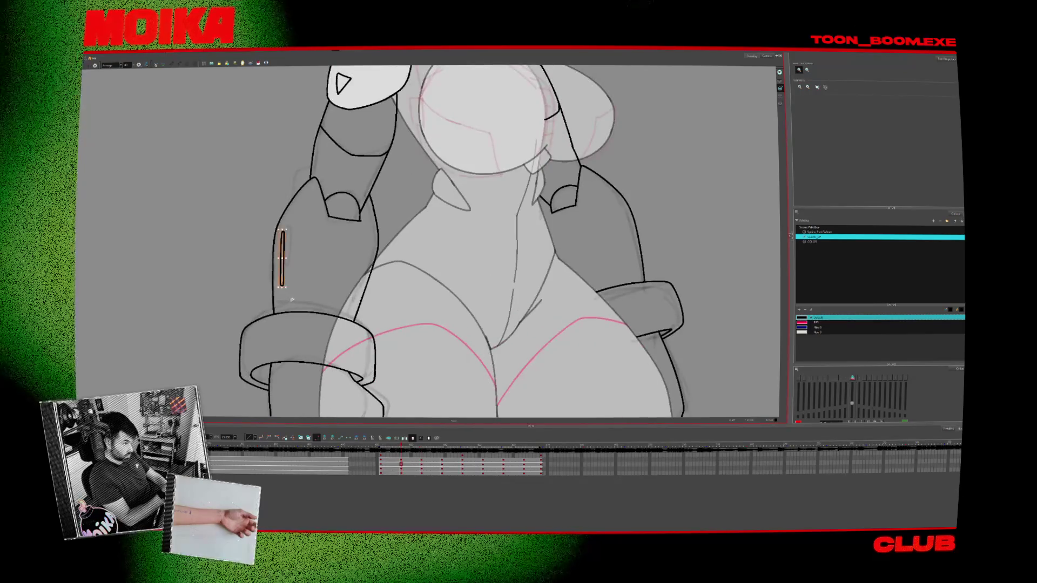
pyautogui.press('g')
pyautogui.press('g')
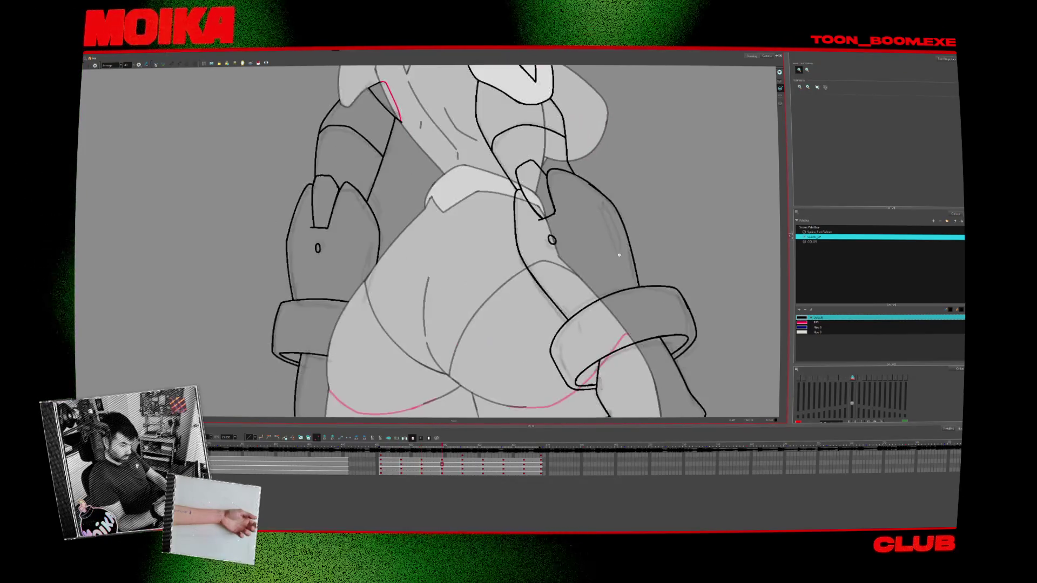
pyautogui.hotkey('alt', 'b')
pyautogui.moveTo(601, 210); pyautogui.dragTo(619, 258)
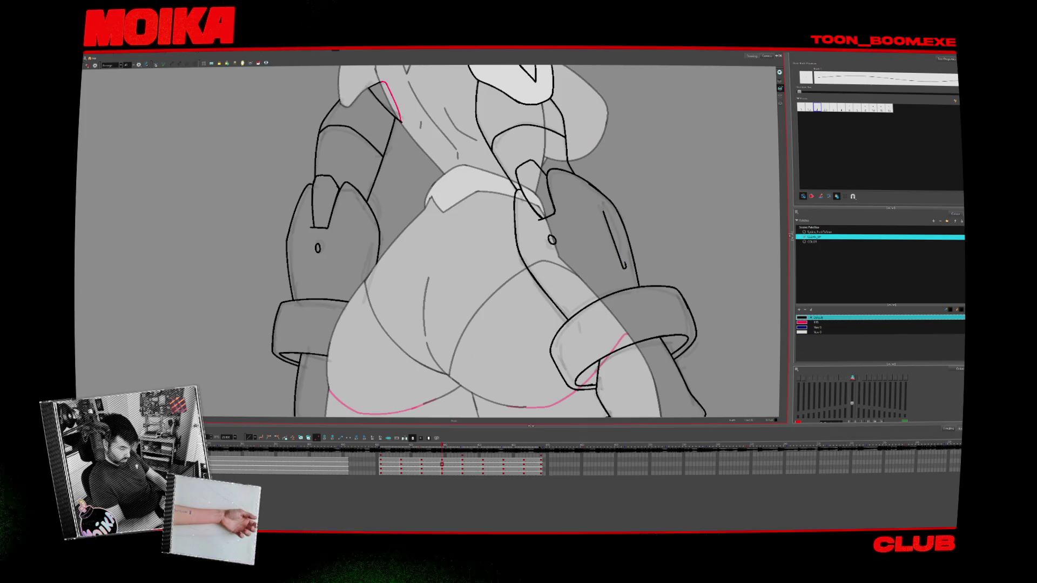
# Nudge the new right-forearm slit stroke a few pixels upward
pyautogui.press('g')
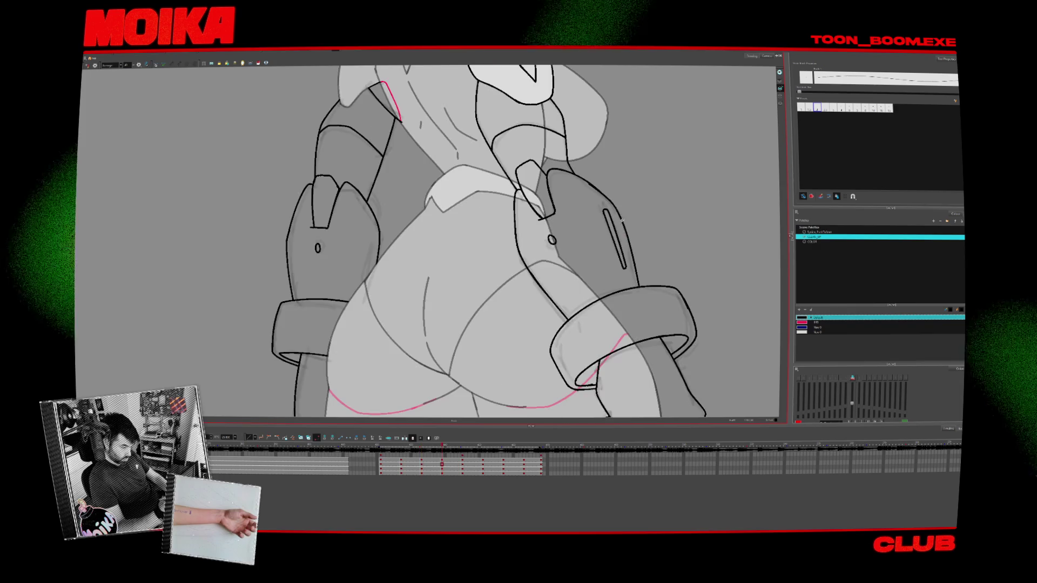
pyautogui.moveTo(619, 215); pyautogui.dragTo(618, 207)
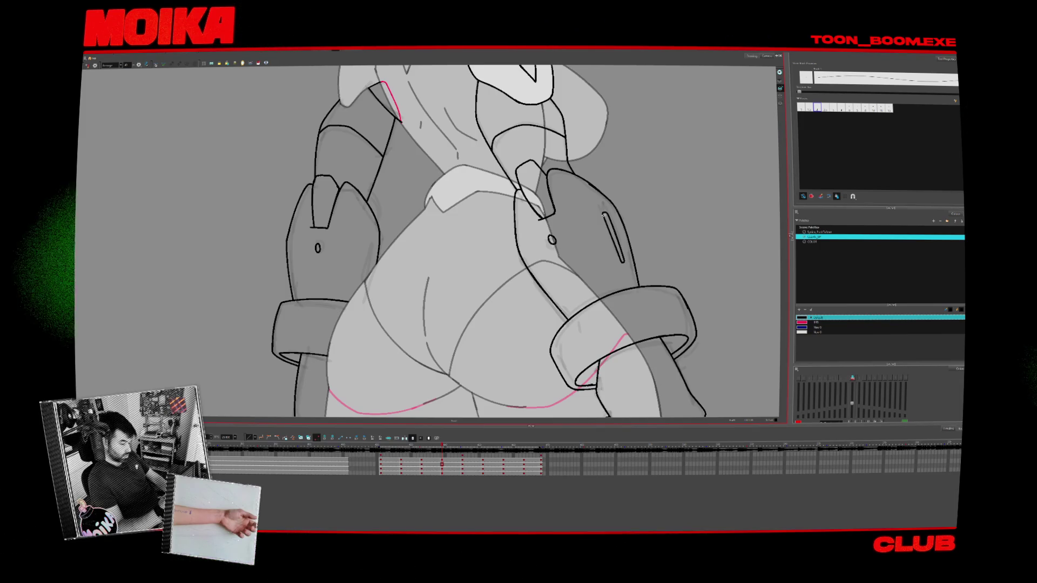
# Flip between the side, three-quarter back and full back-view drawings to compare them
pyautogui.press(',')
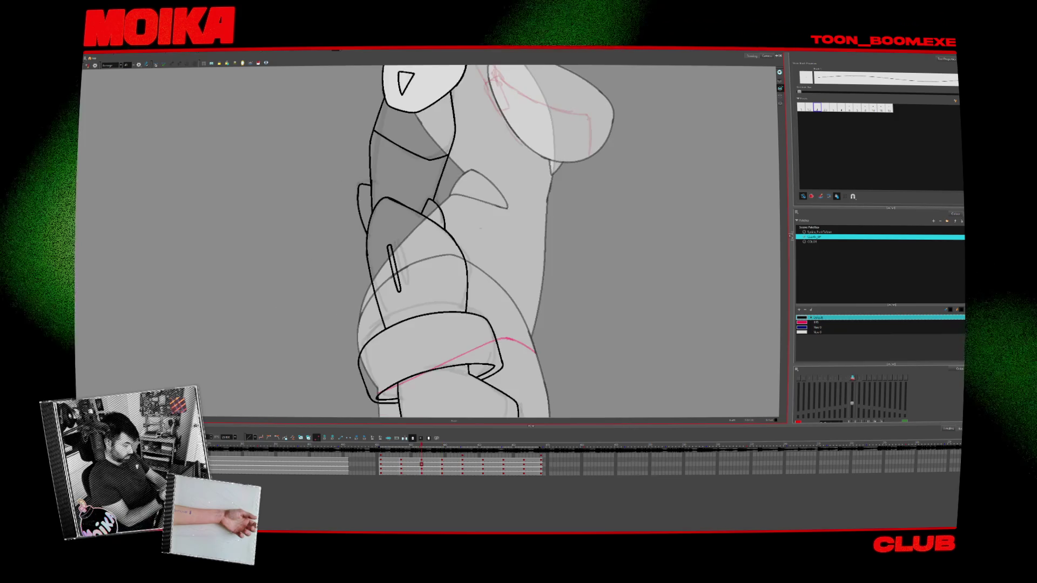
pyautogui.press('.')
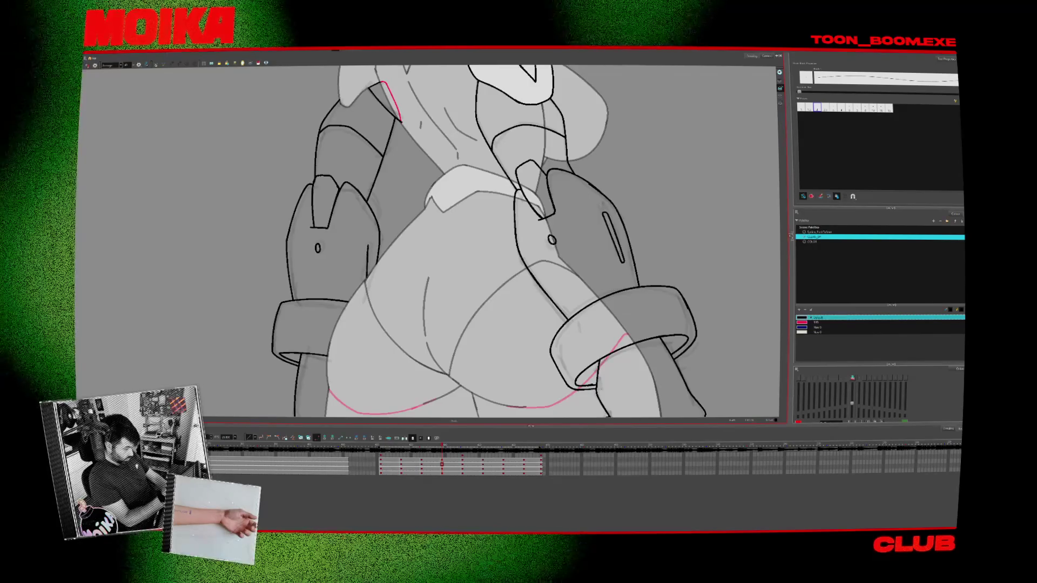
pyautogui.press('.')
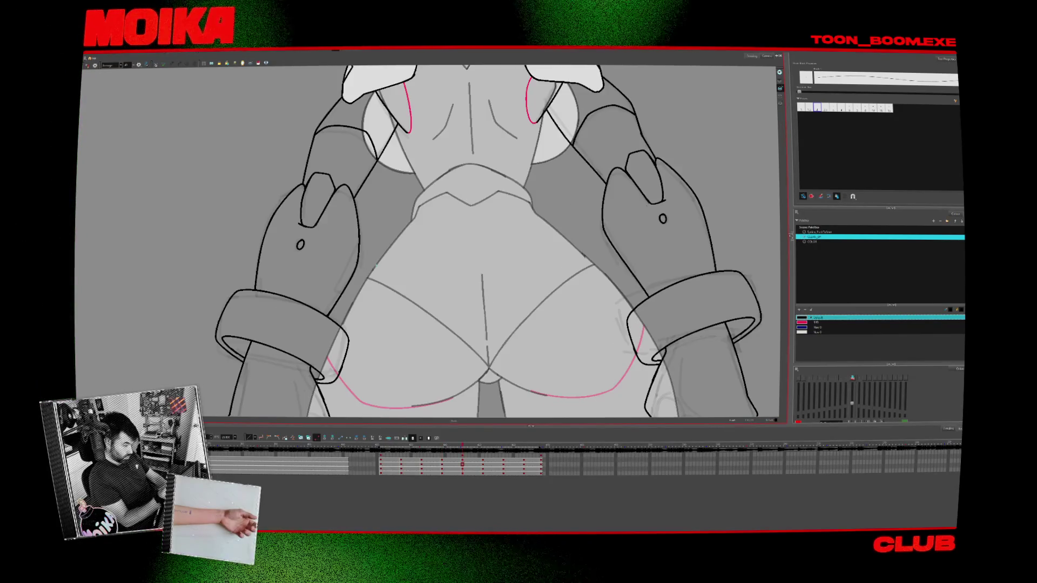
pyautogui.press(',')
pyautogui.press('.')
pyautogui.press(',')
pyautogui.press('.')
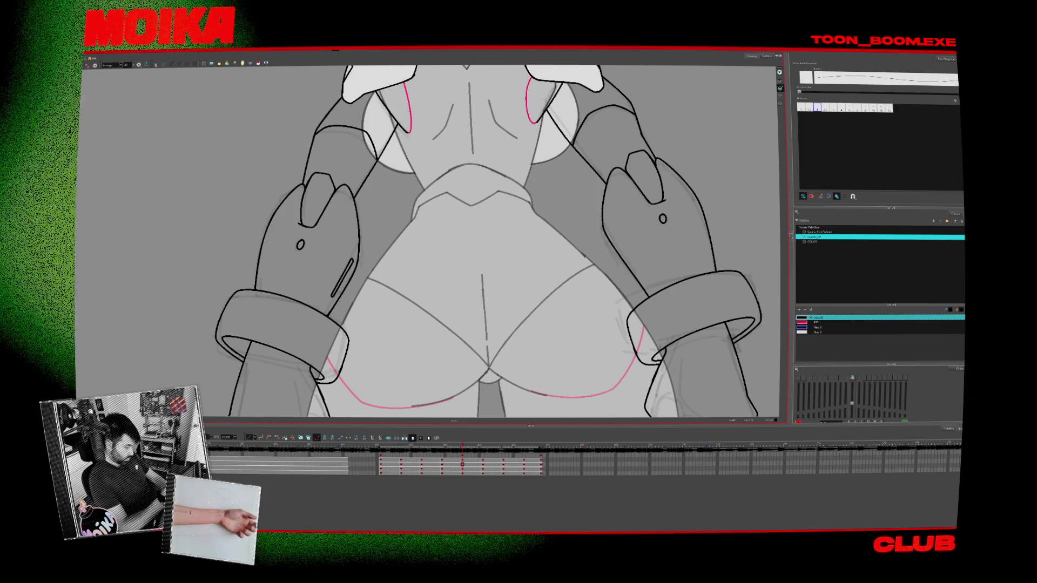
pyautogui.press(',')
pyautogui.press('.')
pyautogui.press('.')
pyautogui.press('.')
pyautogui.press(',')
pyautogui.press(',')
pyautogui.press(',')
pyautogui.press('.')
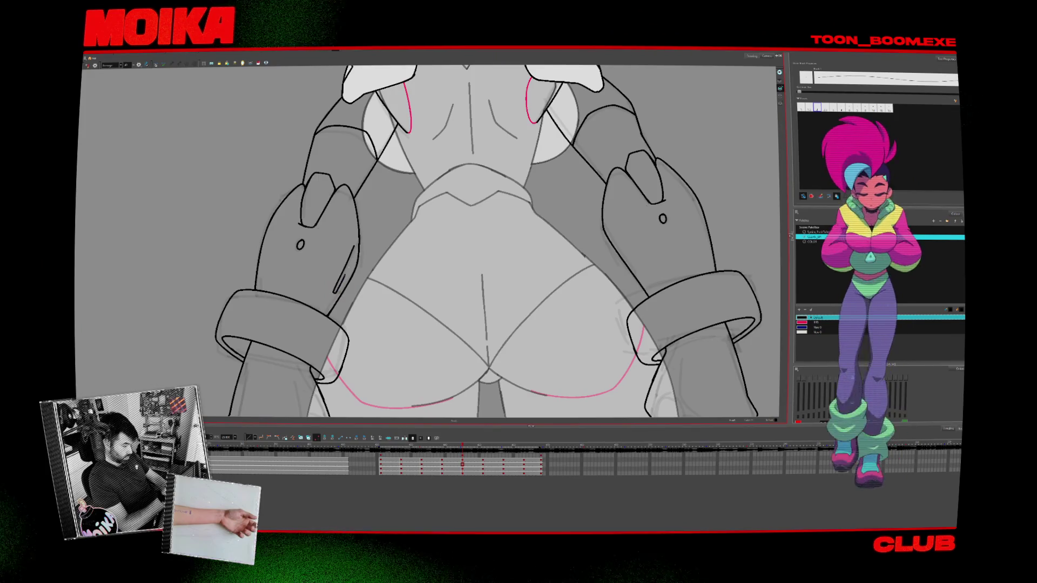
pyautogui.press('.')
pyautogui.press('.')
pyautogui.press(',')
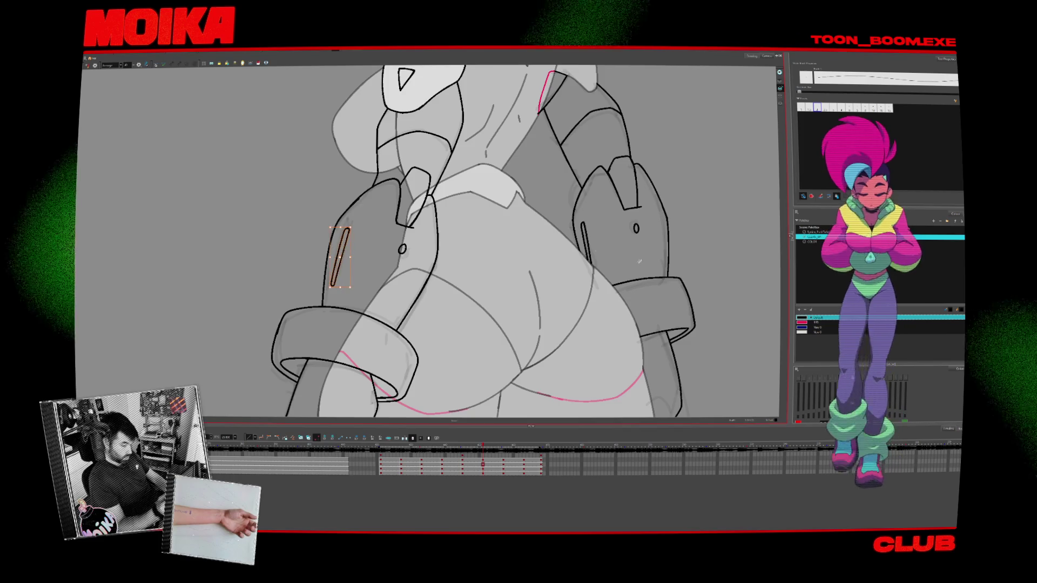
# On the full back-view drawing, drag the pasted slit stroke onto the right forearm
pyautogui.press(',')
pyautogui.press(',')
pyautogui.press('.')
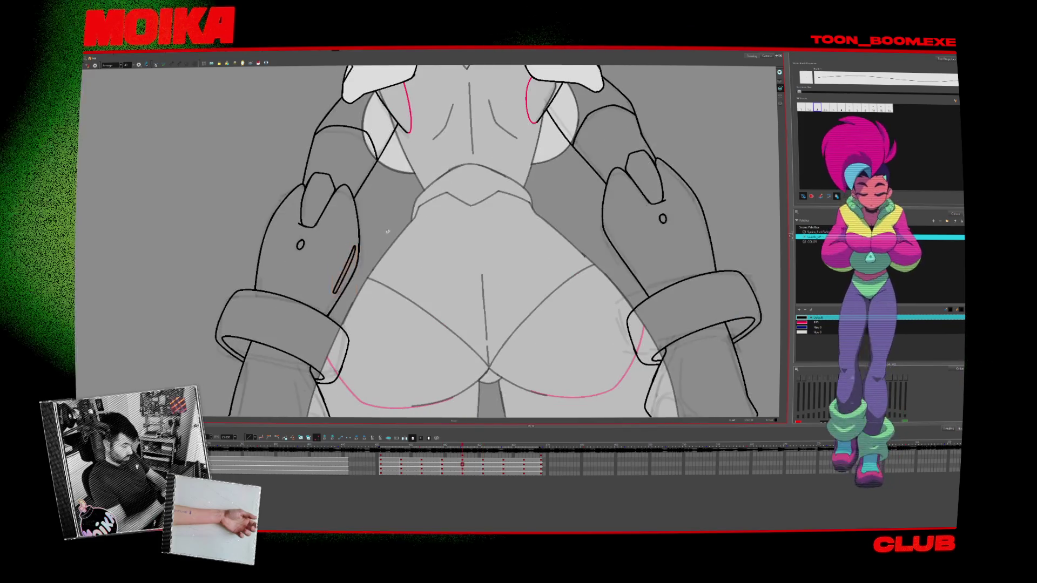
pyautogui.moveTo(378, 280); pyautogui.dragTo(496, 274)
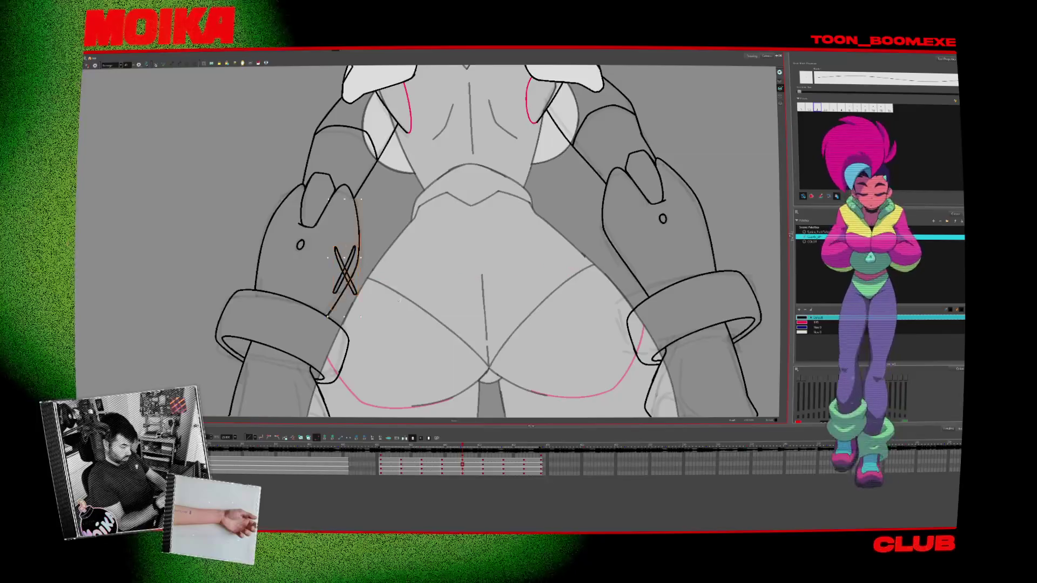
pyautogui.moveTo(346, 270)
pyautogui.mouseDown()
pyautogui.moveTo(626, 249)
pyautogui.moveTo(642, 274)
pyautogui.mouseUp()
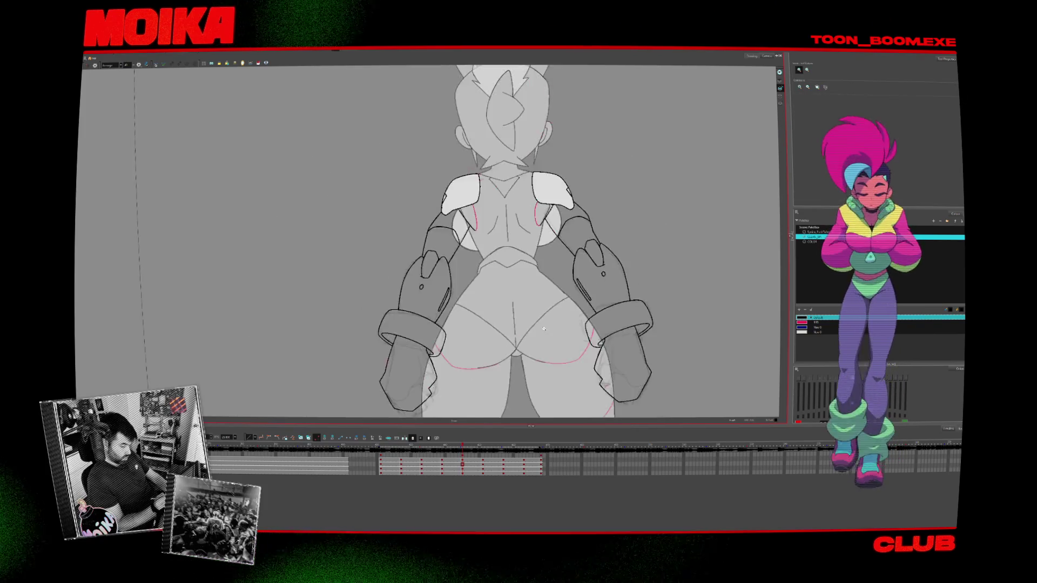
# Step through to the front-view drawings and zoom in on the torso and arms
pyautogui.scroll(-5, 534, 337)
pyautogui.press('.')
pyautogui.press('.')
pyautogui.press(',')
pyautogui.press('.')
pyautogui.press('.')
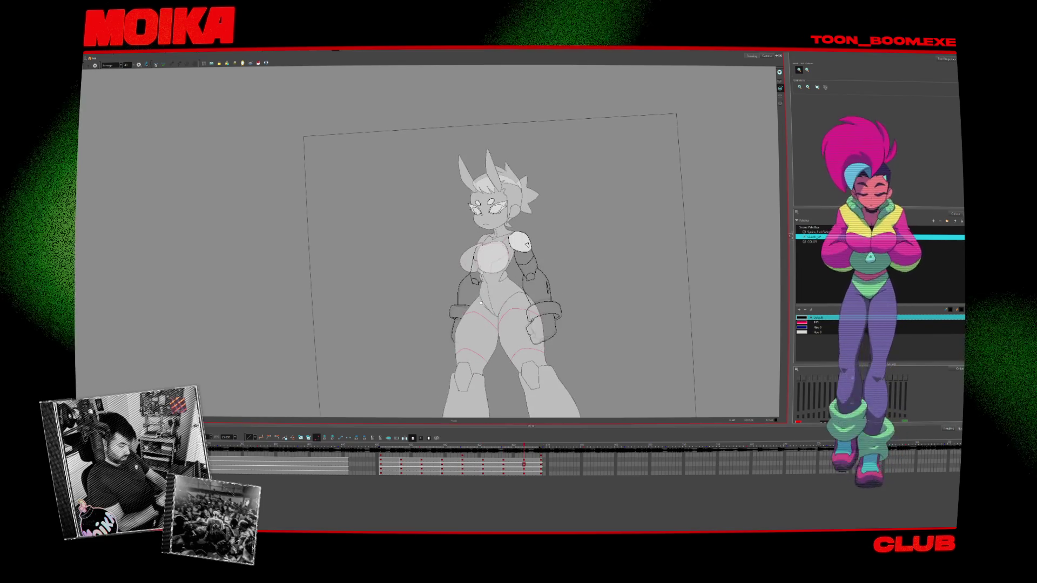
pyautogui.press(',')
pyautogui.press('.')
pyautogui.scroll(5, 481, 302)
pyautogui.press('.')
pyautogui.hotkey('alt', 'b')
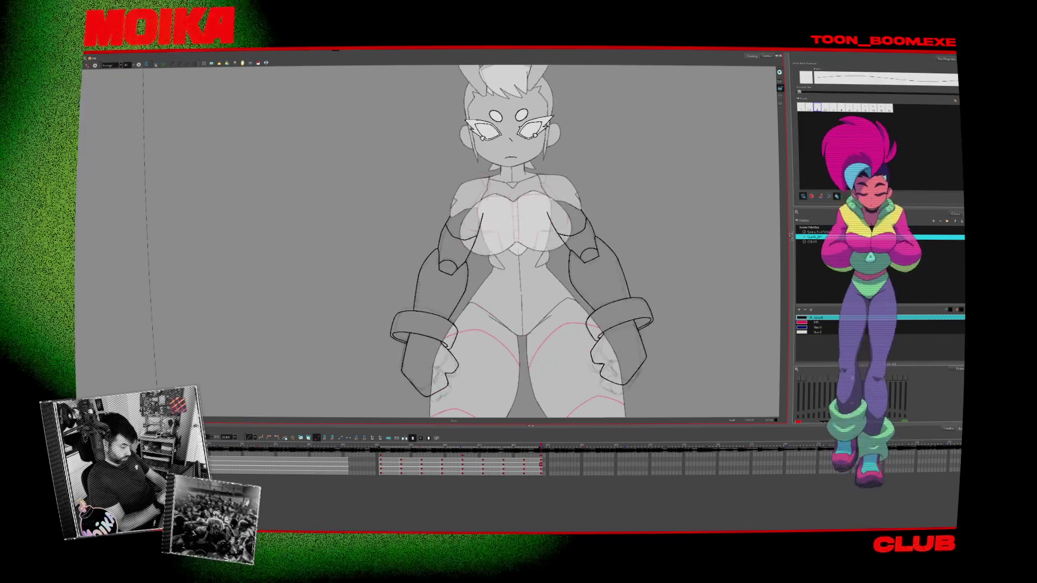
pyautogui.scroll(4, 636, 281)
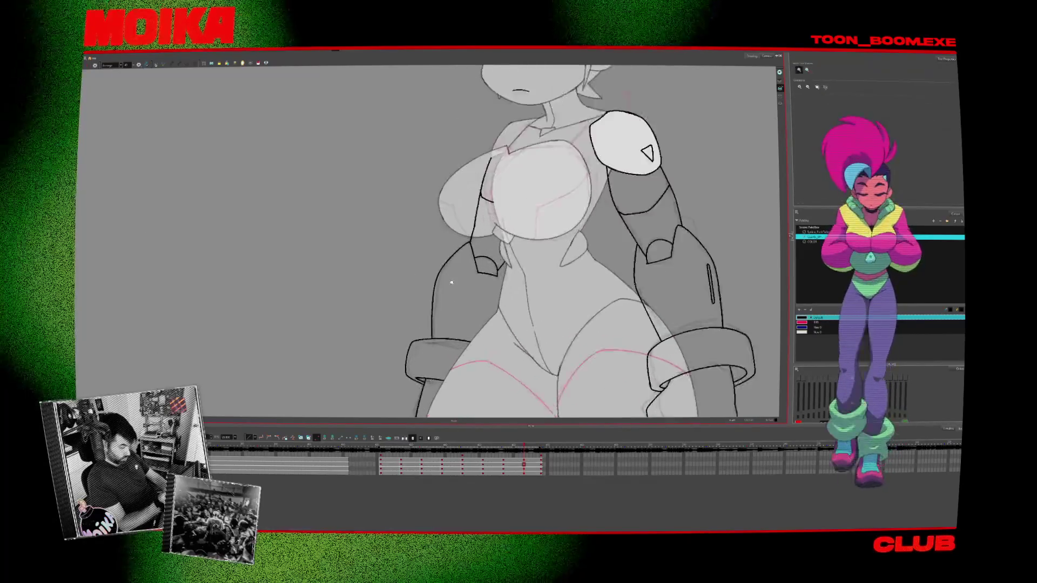
pyautogui.press(',')
# Draw slit lines on the left and right forearm armor, undoing an unwanted stroke
pyautogui.moveTo(435, 281); pyautogui.dragTo(432, 312)
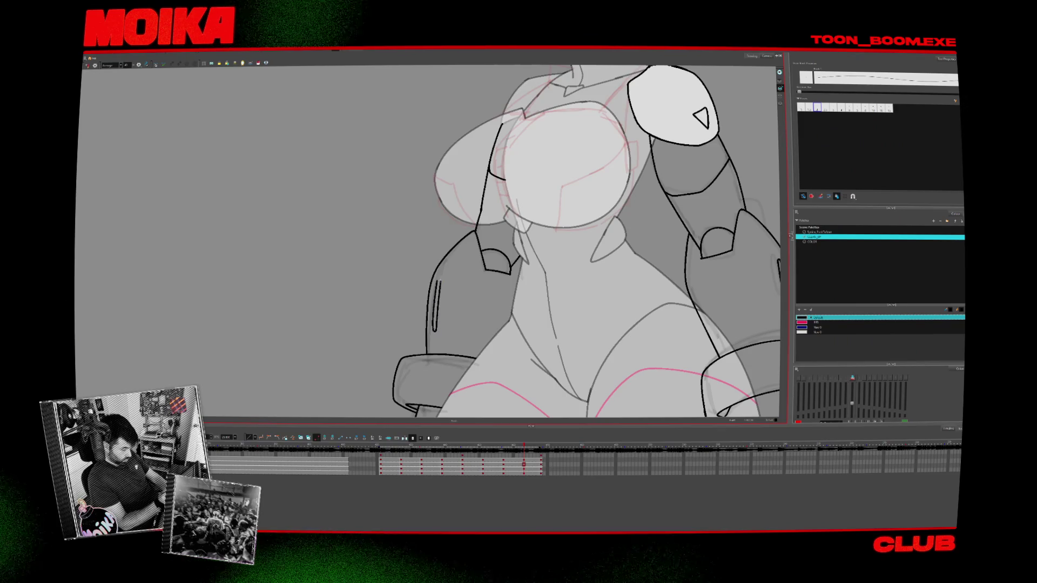
pyautogui.press('.')
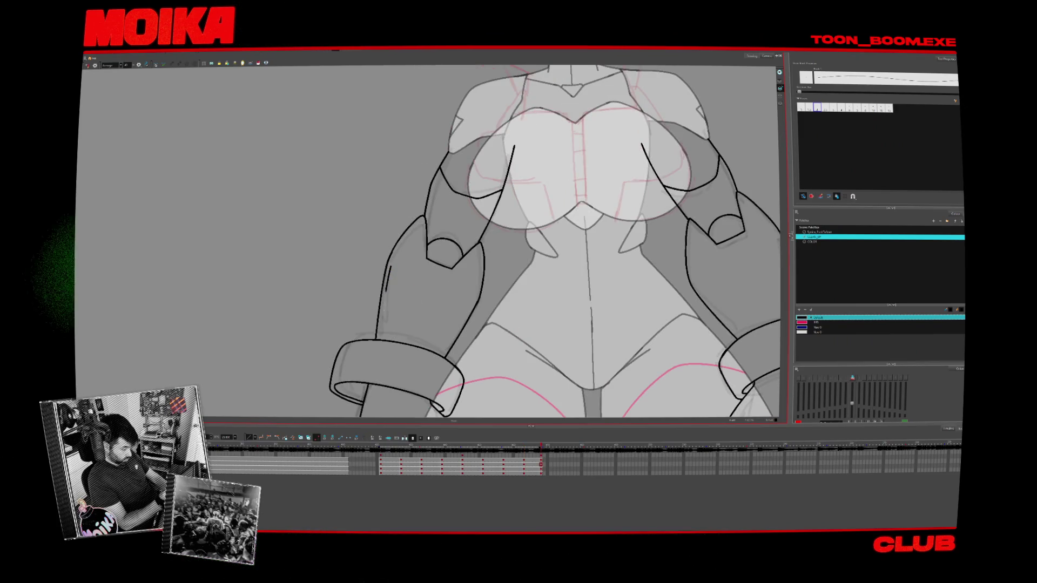
pyautogui.hotkey('ctrl', 'z')
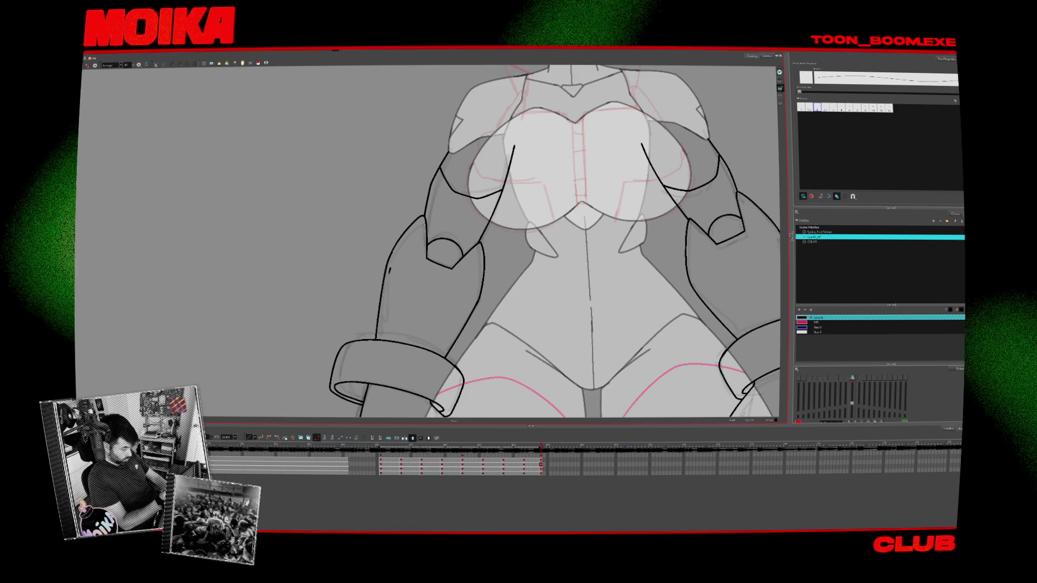
pyautogui.moveTo(393, 269); pyautogui.dragTo(384, 320)
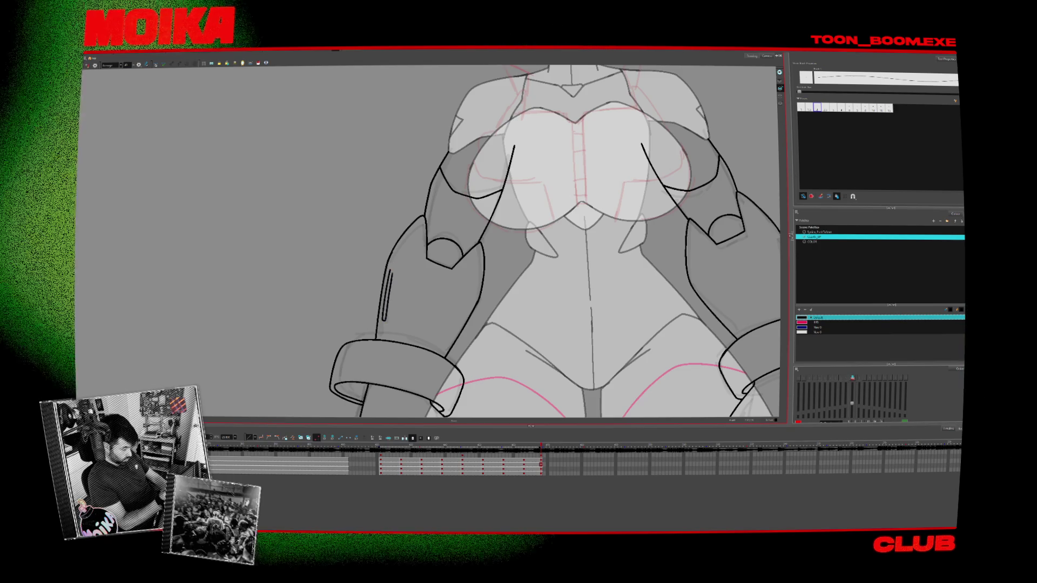
pyautogui.click(388, 294)
pyautogui.moveTo(411, 293); pyautogui.dragTo(265, 264)
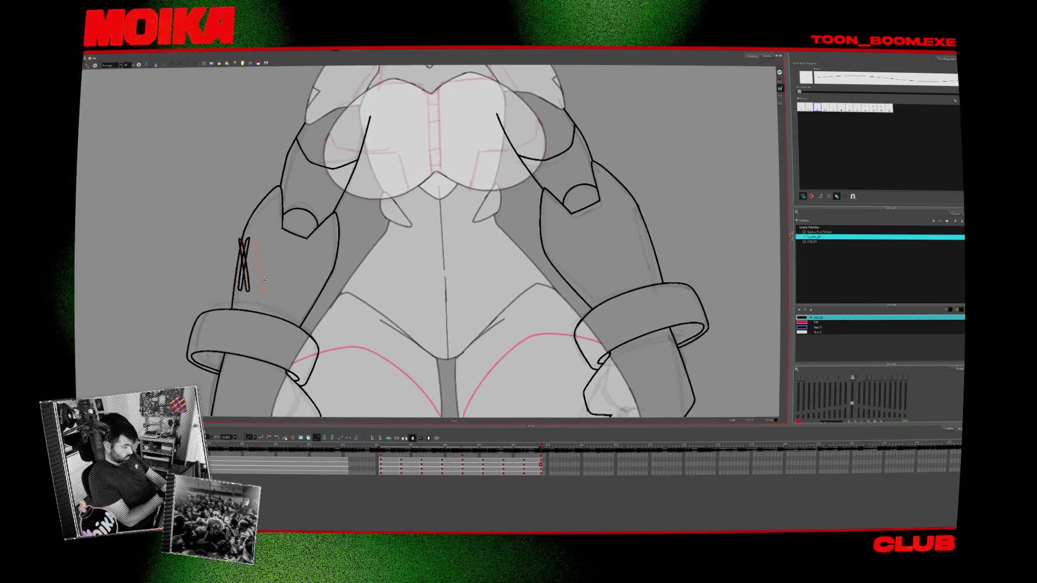
pyautogui.moveTo(636, 205); pyautogui.dragTo(642, 259)
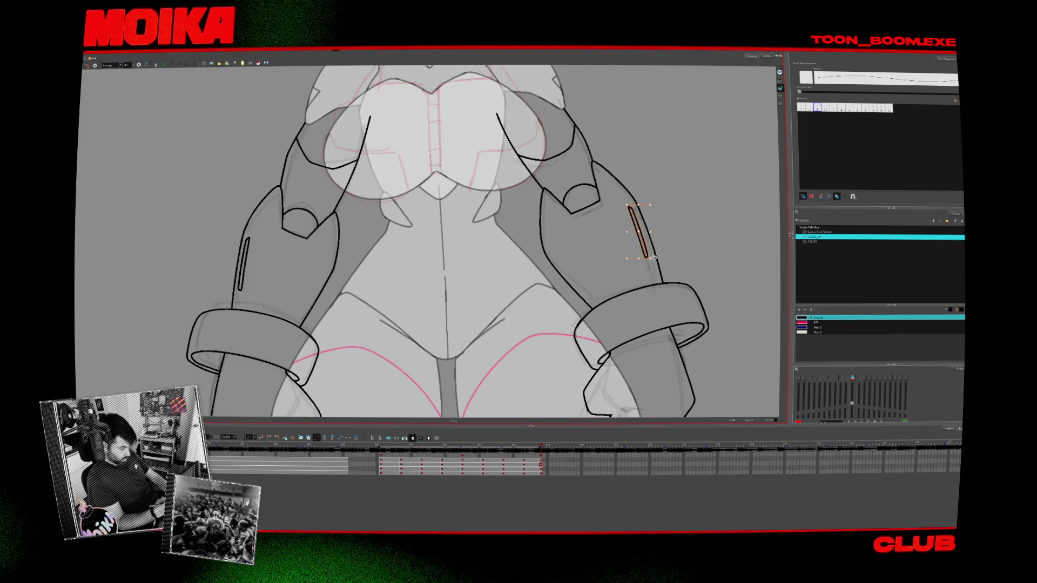
# Zoom out to fit the whole character and step back to the previous drawing
pyautogui.hotkey('shift', 'm')
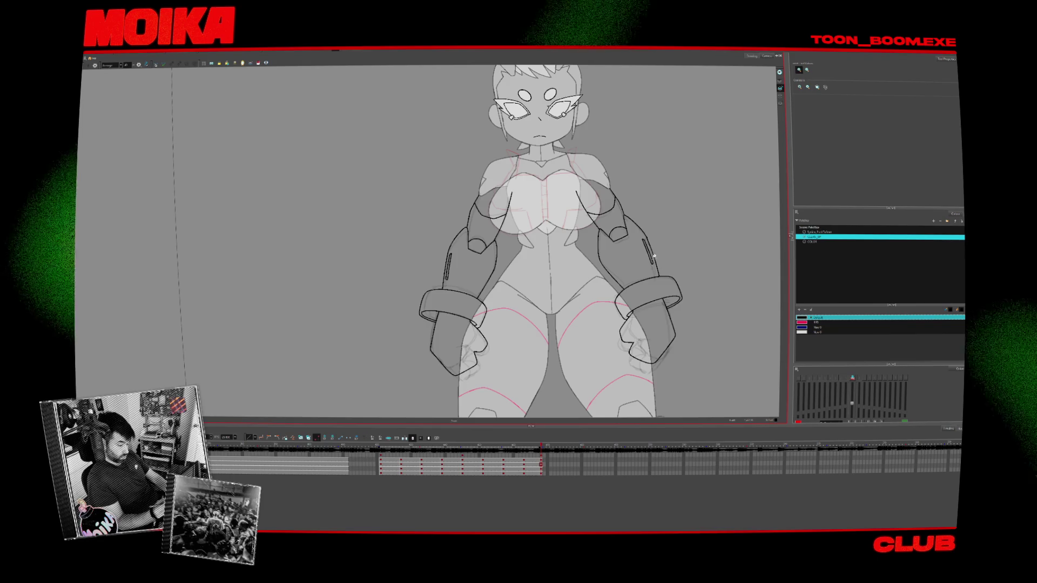
pyautogui.scroll(2, 656, 262)
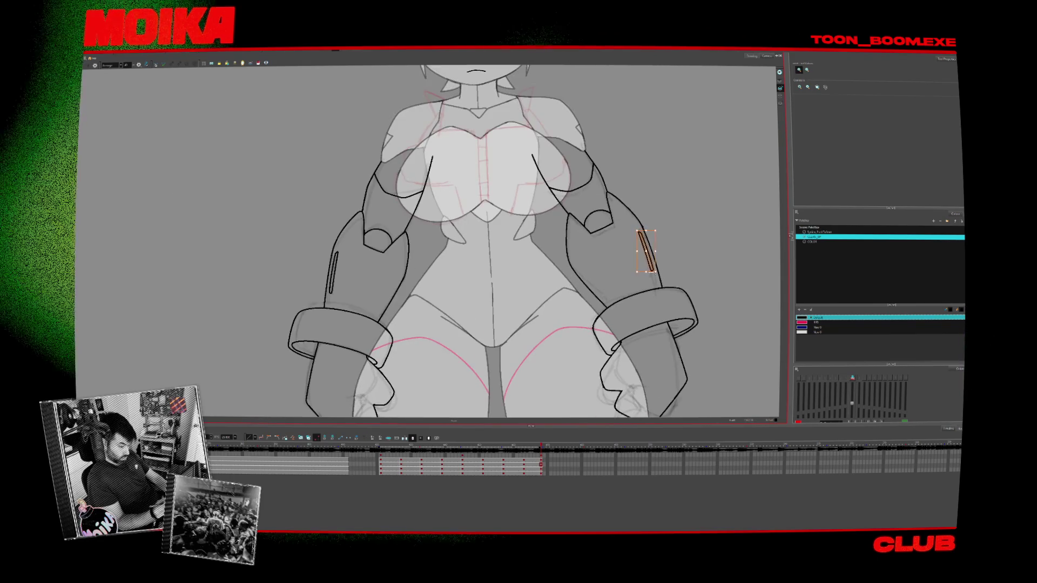
pyautogui.press('f')
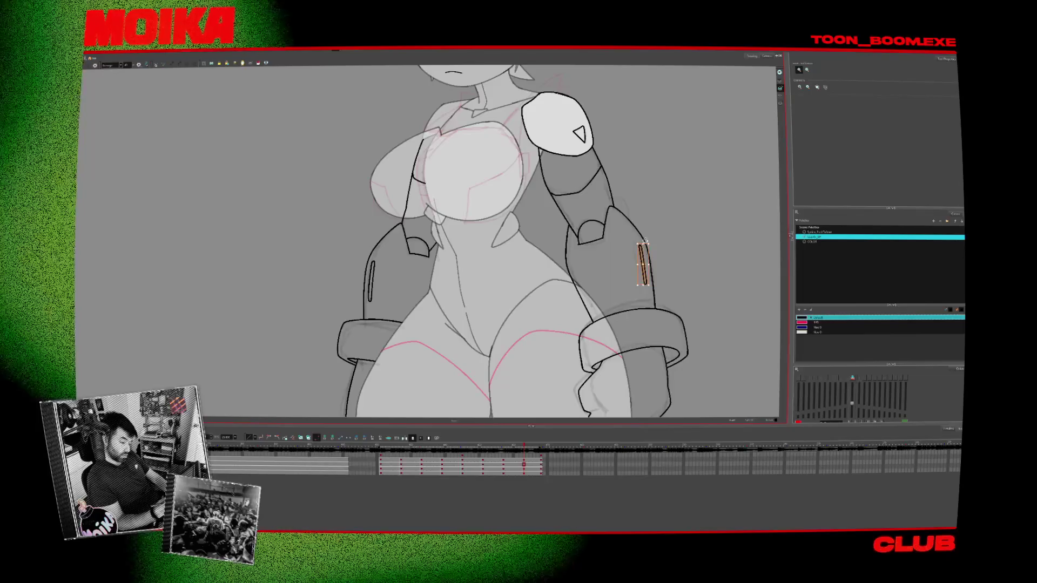
pyautogui.scroll(5, 645, 243)
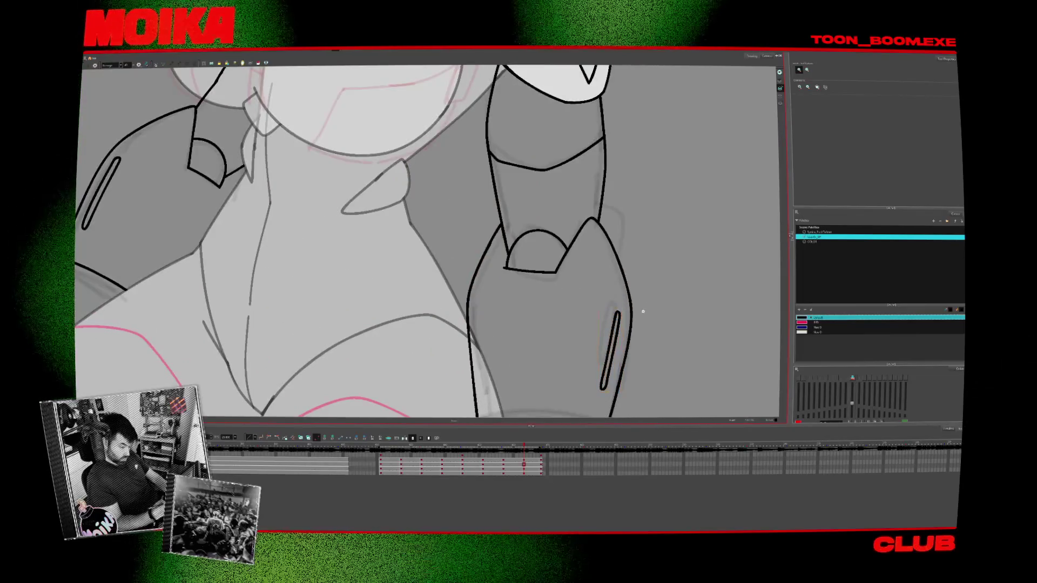
pyautogui.scroll(-5, 645, 307)
pyautogui.hotkey('shift', 'm')
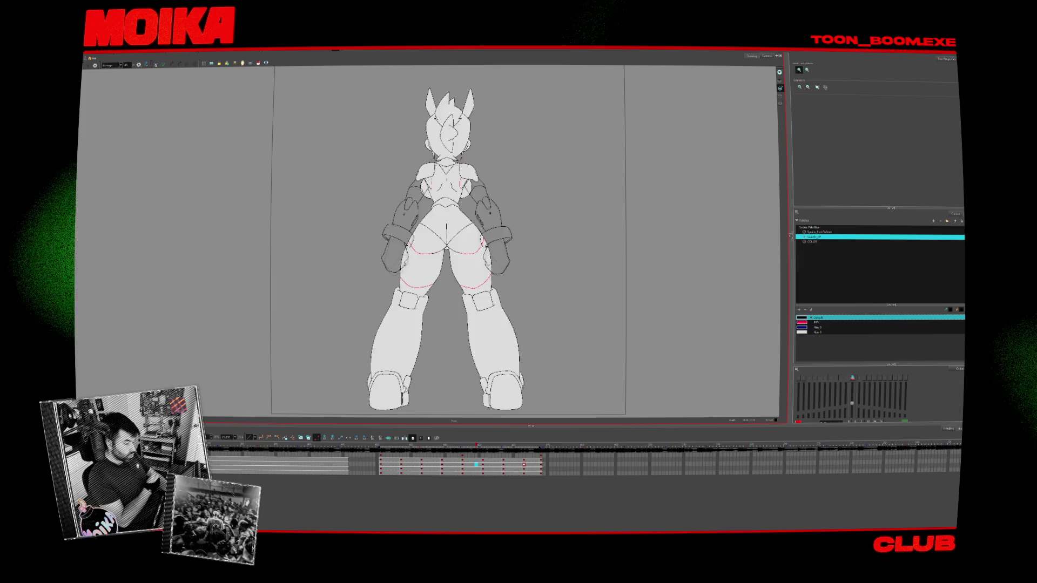
pyautogui.click(388, 448)
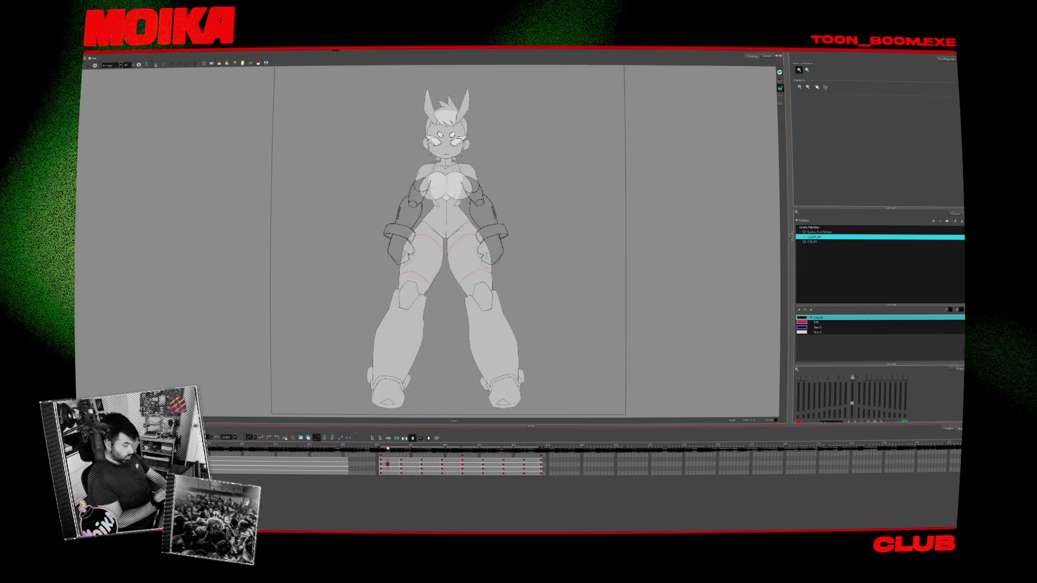
pyautogui.press('2')
pyautogui.hotkey('alt', 's')
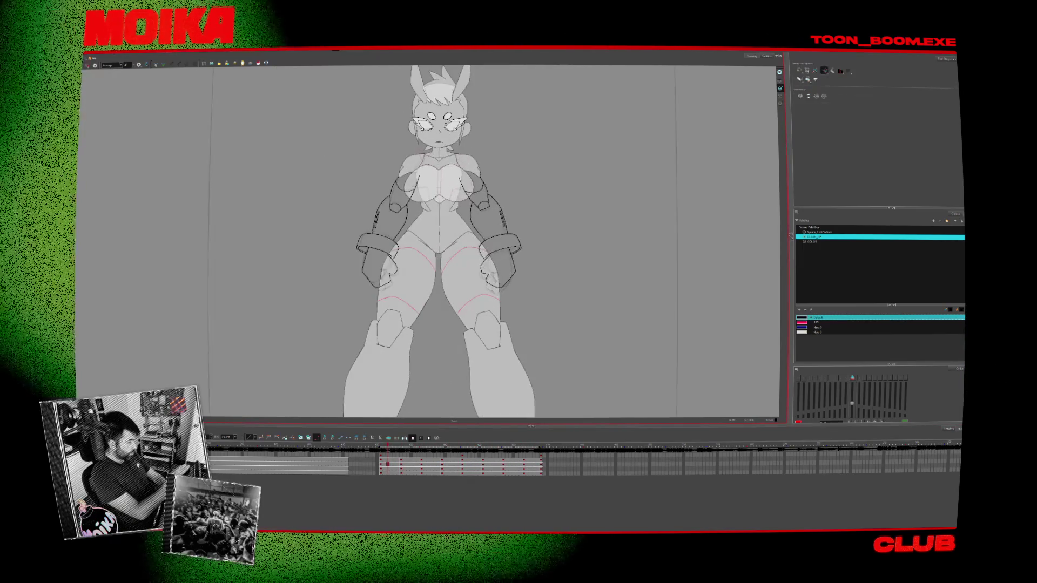
pyautogui.moveTo(530, 259); pyautogui.dragTo(359, 116)
pyautogui.moveTo(519, 327)
pyautogui.mouseDown()
pyautogui.moveTo(313, 216)
pyautogui.moveTo(514, 291)
pyautogui.mouseUp()
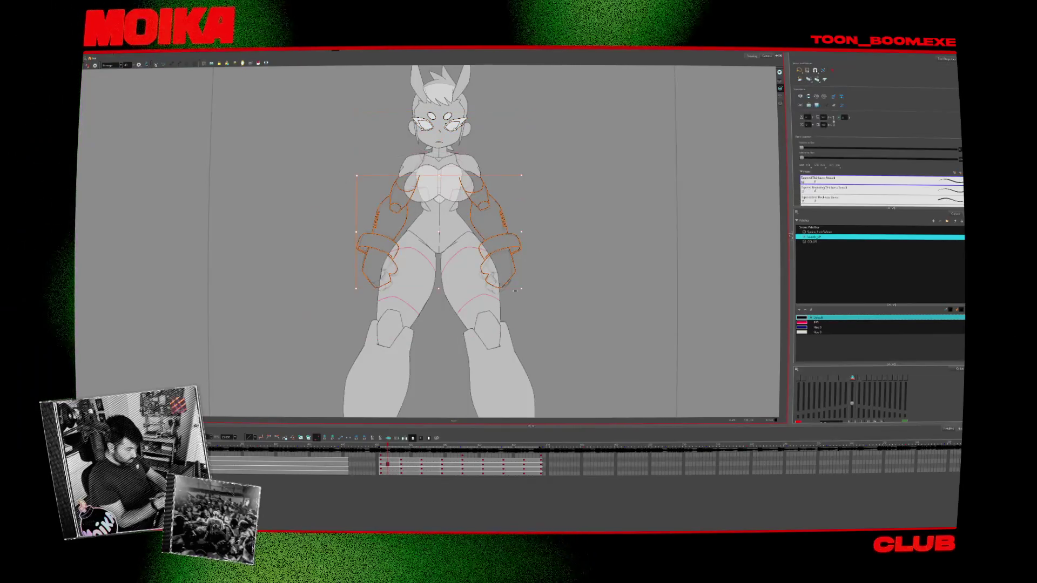
pyautogui.click(388, 471)
pyautogui.hotkey('ctrl', 'v')
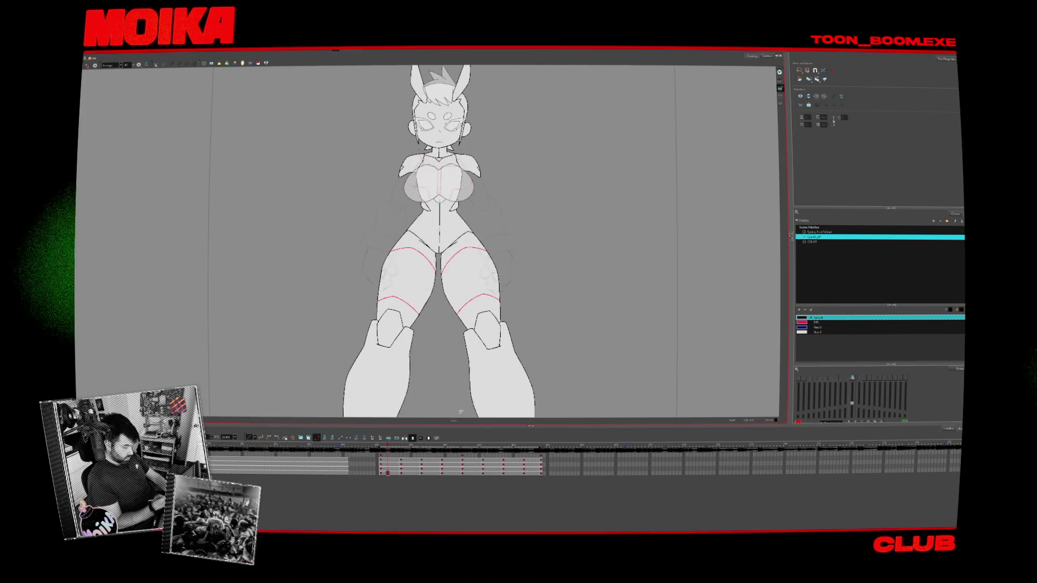
pyautogui.press('Up')
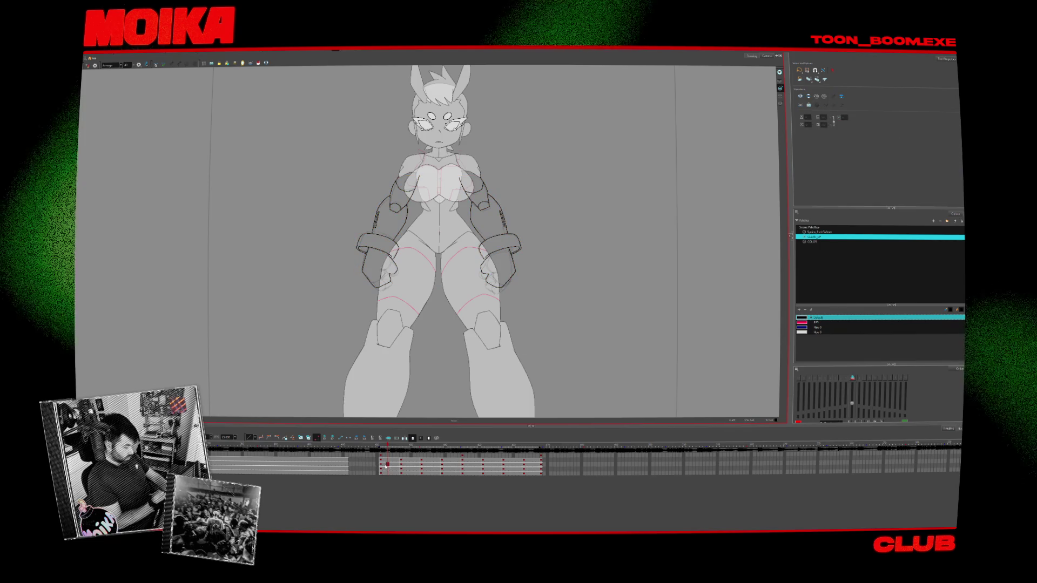
pyautogui.press('Down')
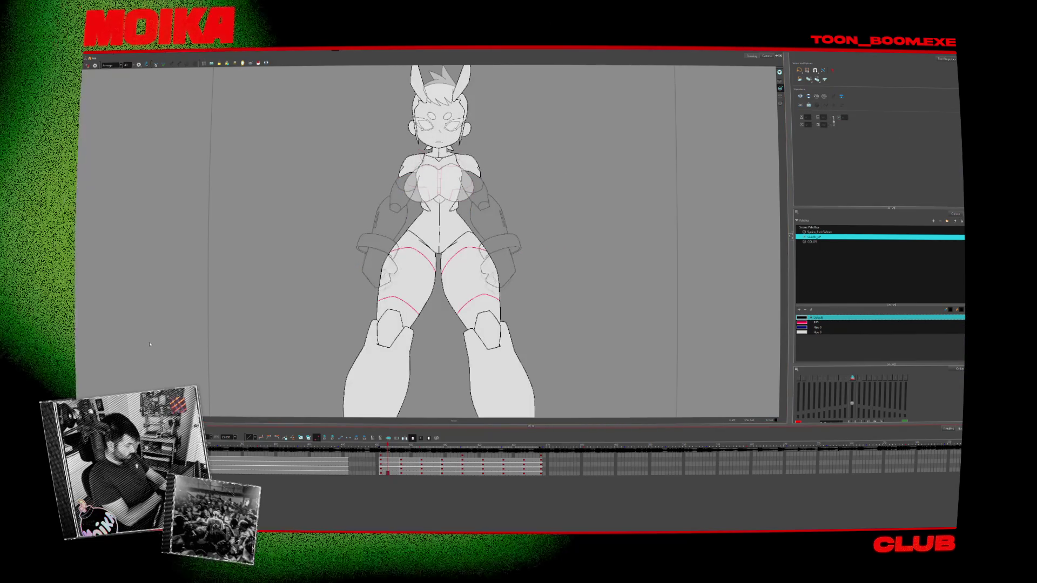
pyautogui.press('Down')
pyautogui.click(817, 79)
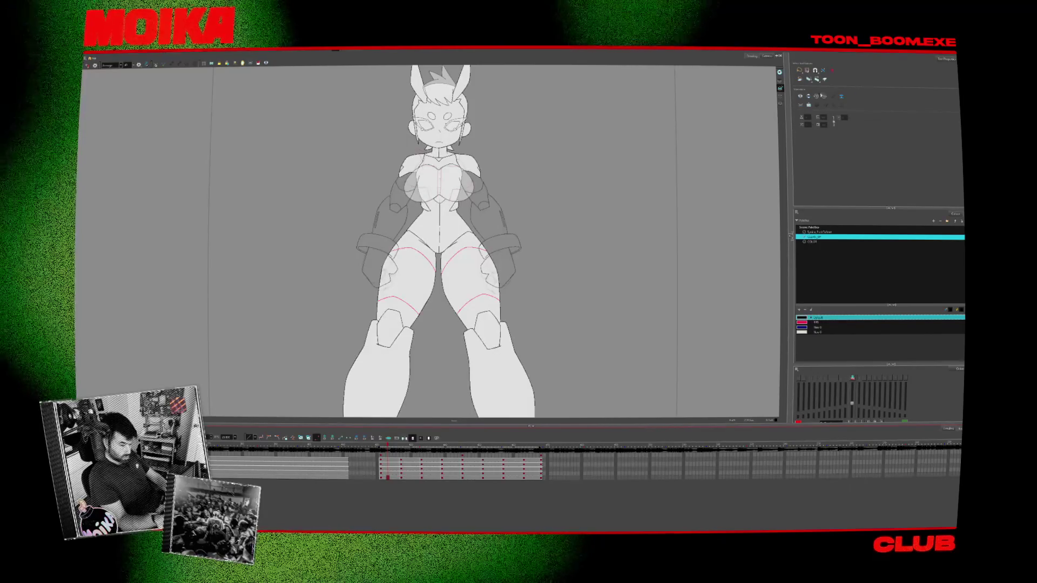
pyautogui.hotkey('ctrl', 'a')
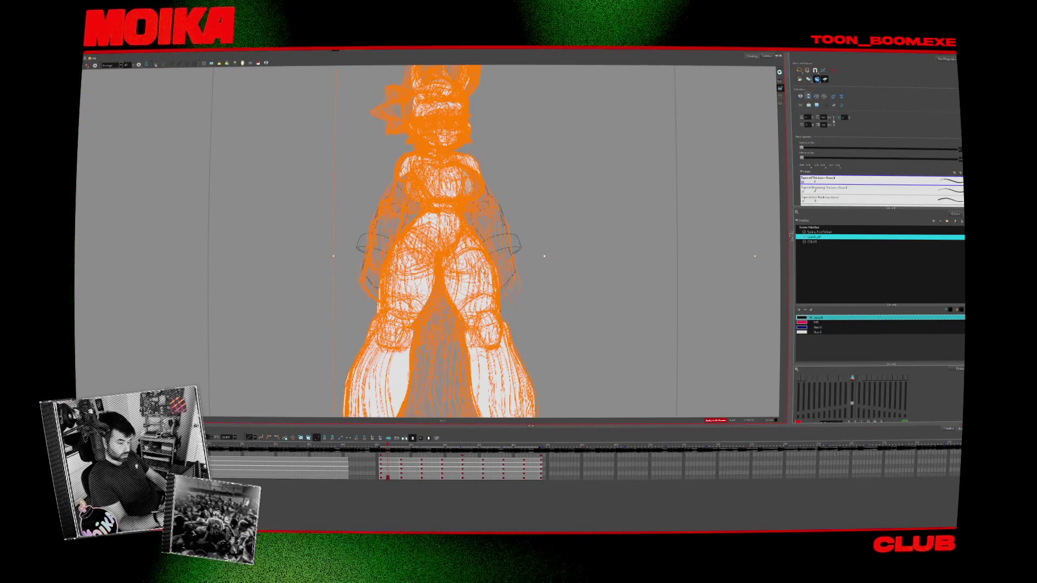
pyautogui.click(817, 79)
pyautogui.click(387, 474)
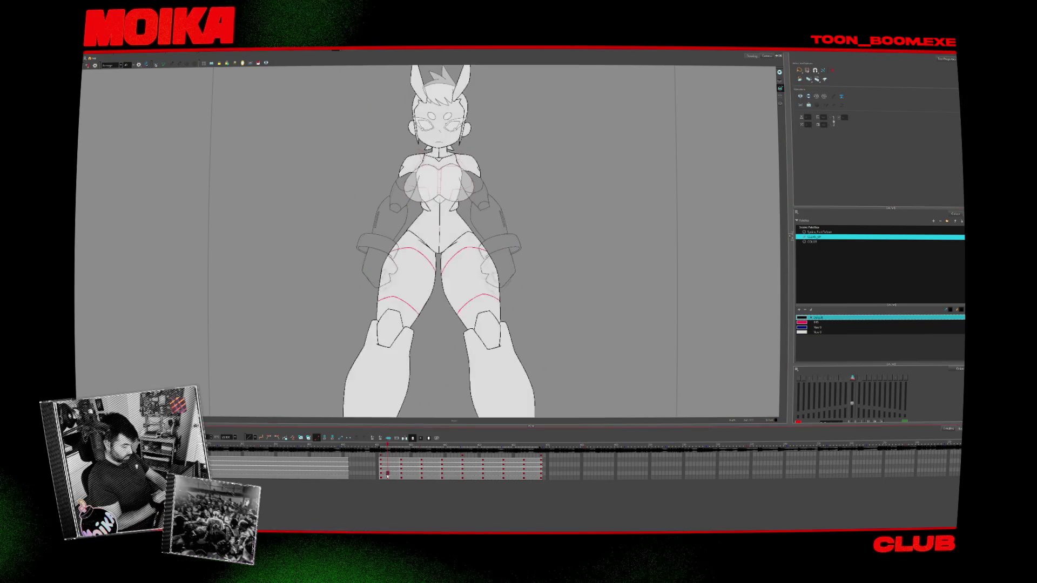
pyautogui.click(387, 469)
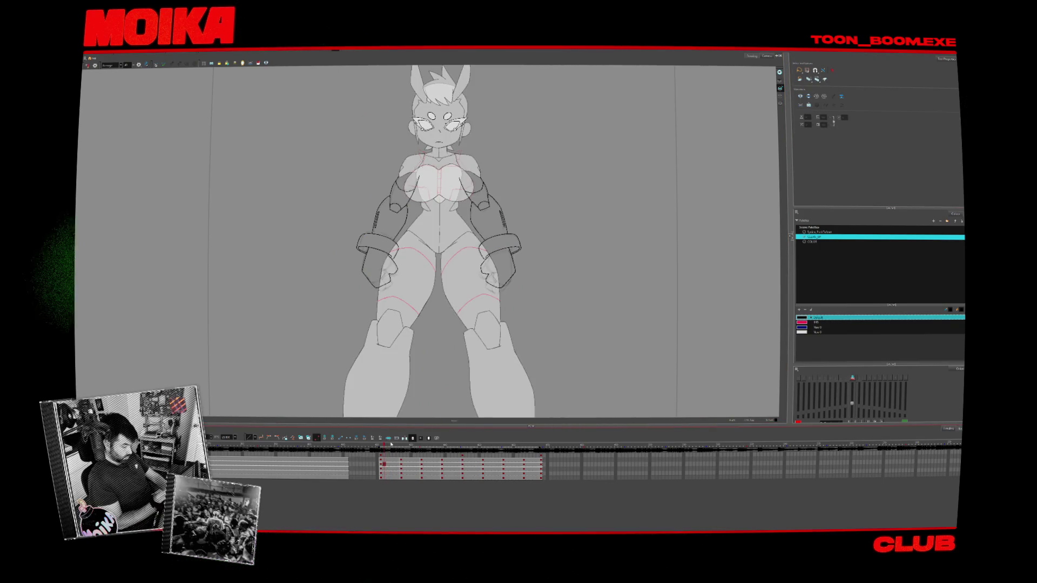
pyautogui.click(389, 478)
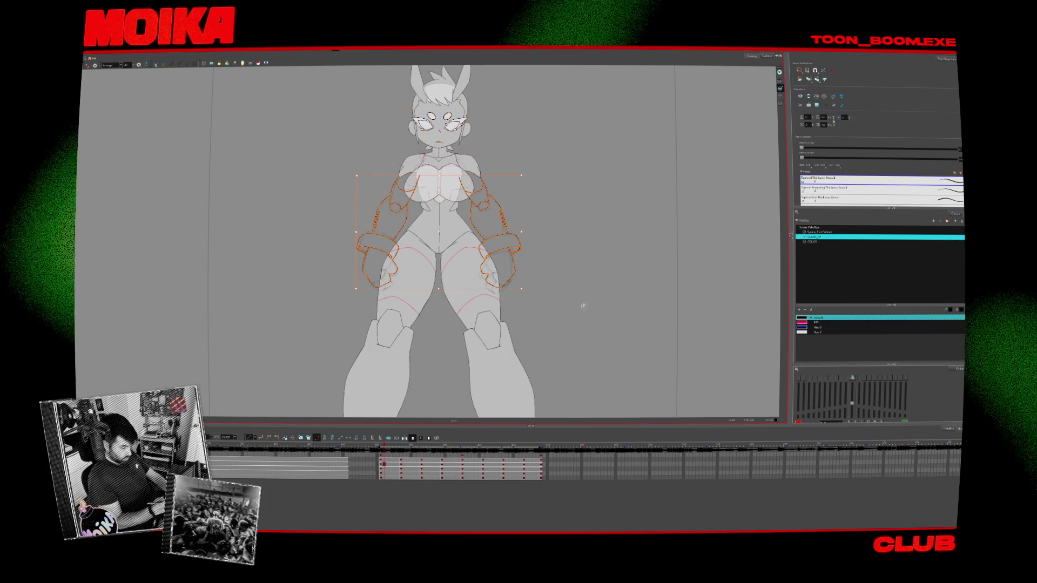
pyautogui.click(407, 465)
# Go to the back-view drawing and zoom in on the figure's arms
pyautogui.hotkey('ctrl', 'a')
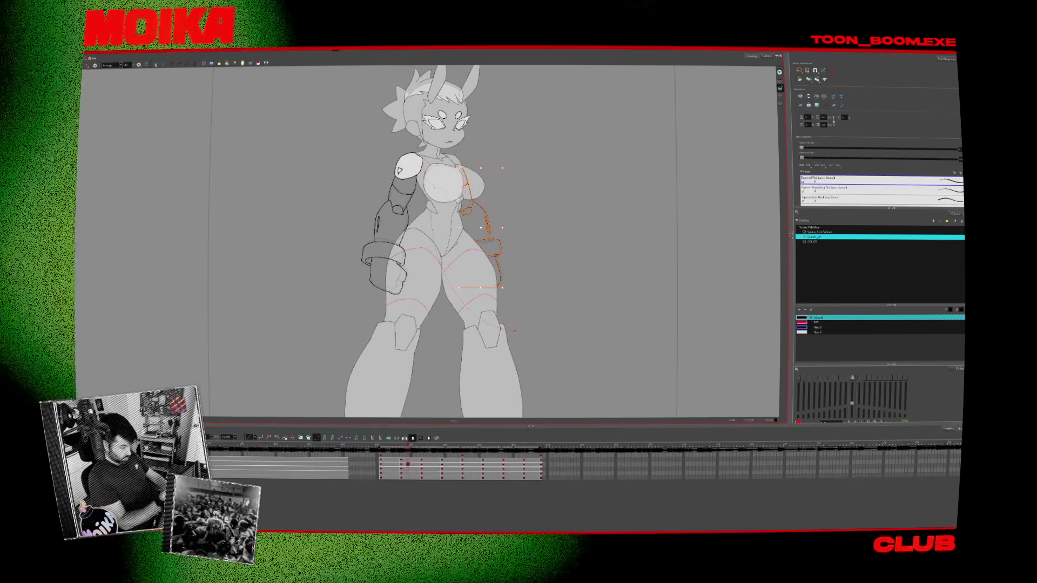
pyautogui.click(439, 459)
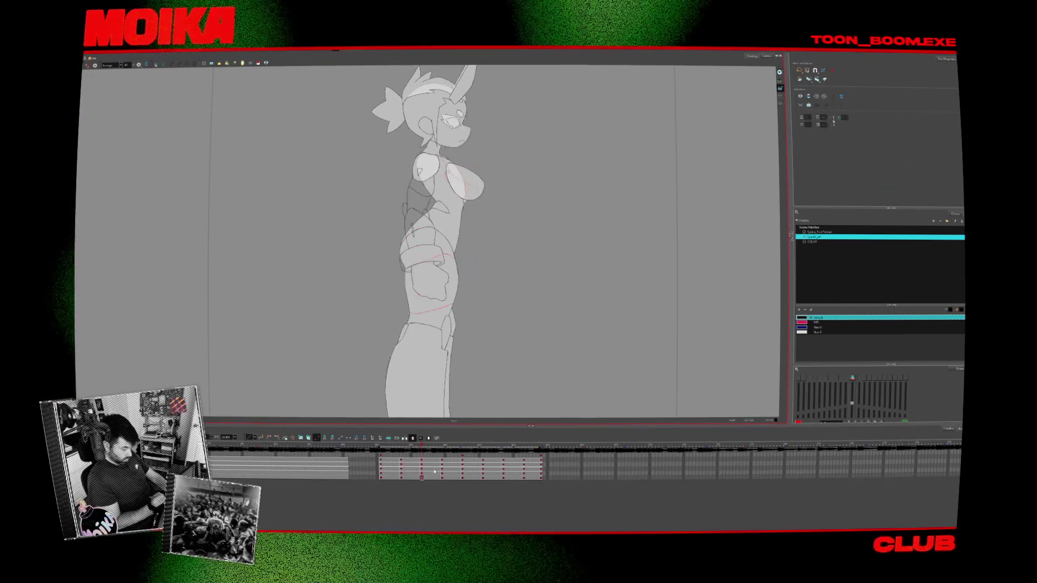
pyautogui.click(443, 464)
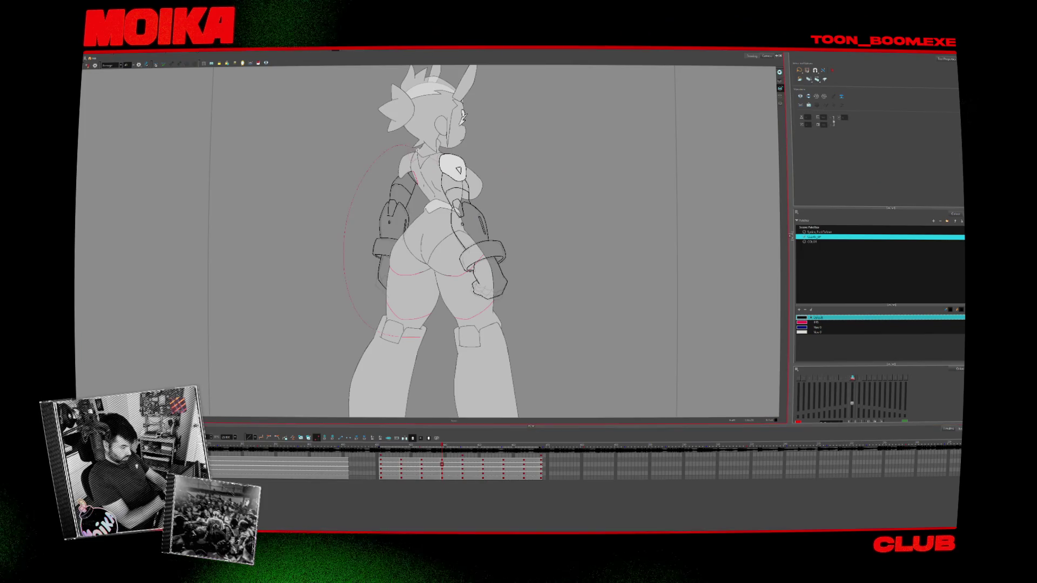
pyautogui.hotkey('ctrl', 'a')
pyautogui.hotkey('alt', 'z')
pyautogui.press('2')
pyautogui.press('2')
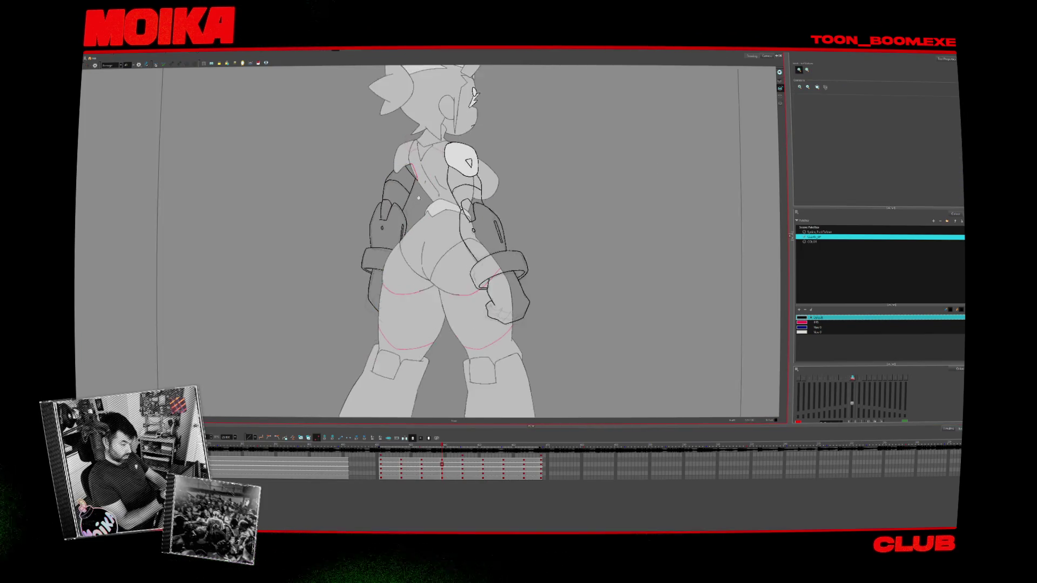
pyautogui.hotkey('ctrl', 'z')
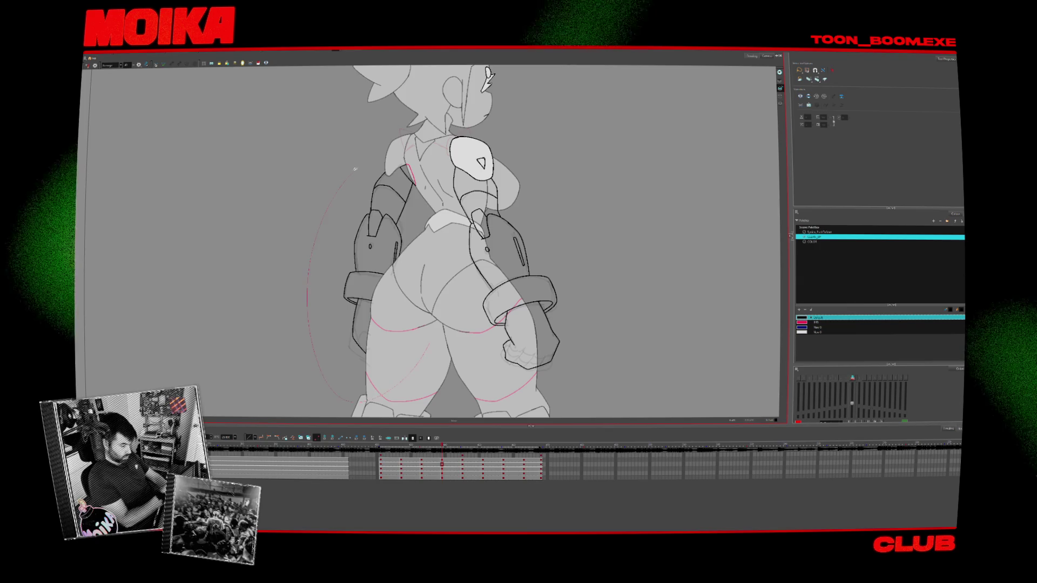
# Lasso the left arm and bracer strokes on the back-view arm layer
pyautogui.moveTo(442, 463); pyautogui.dragTo(465, 468)
pyautogui.click(462, 463)
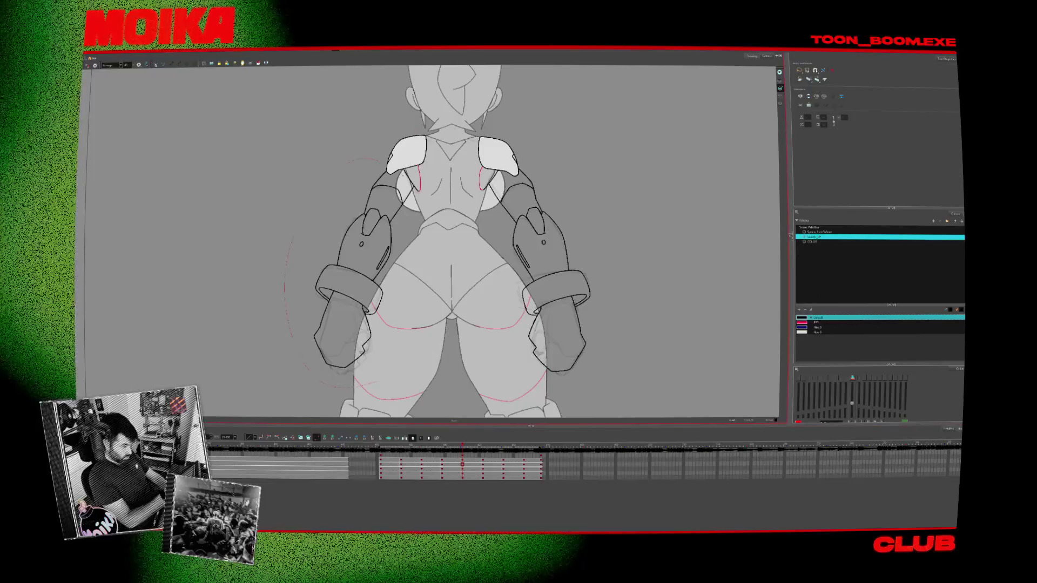
pyautogui.moveTo(378, 194)
pyautogui.mouseDown()
pyautogui.moveTo(302, 324)
pyautogui.moveTo(378, 388)
pyautogui.mouseUp()
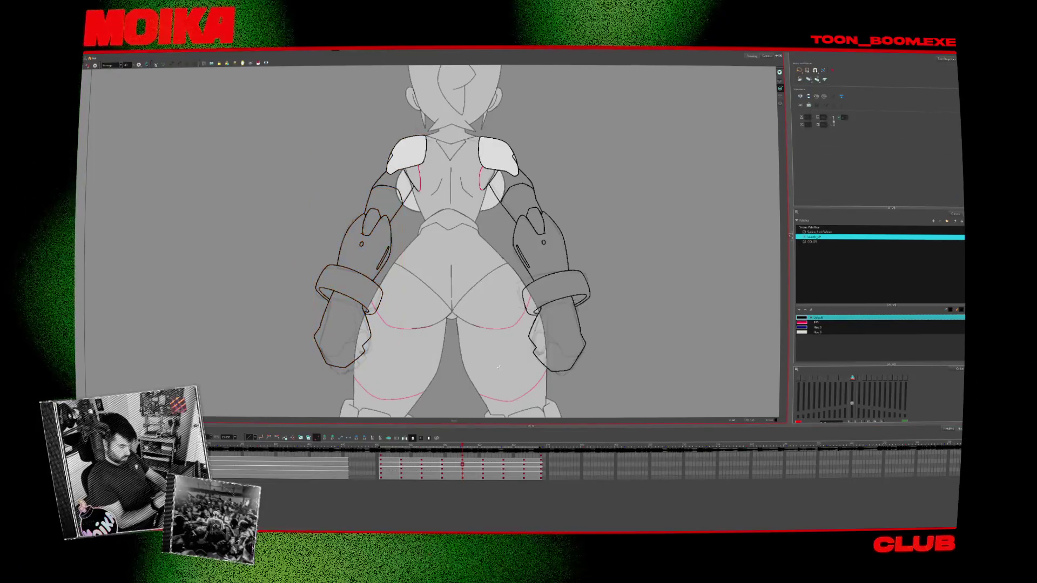
pyautogui.press('.')
pyautogui.press(',')
pyautogui.press('.')
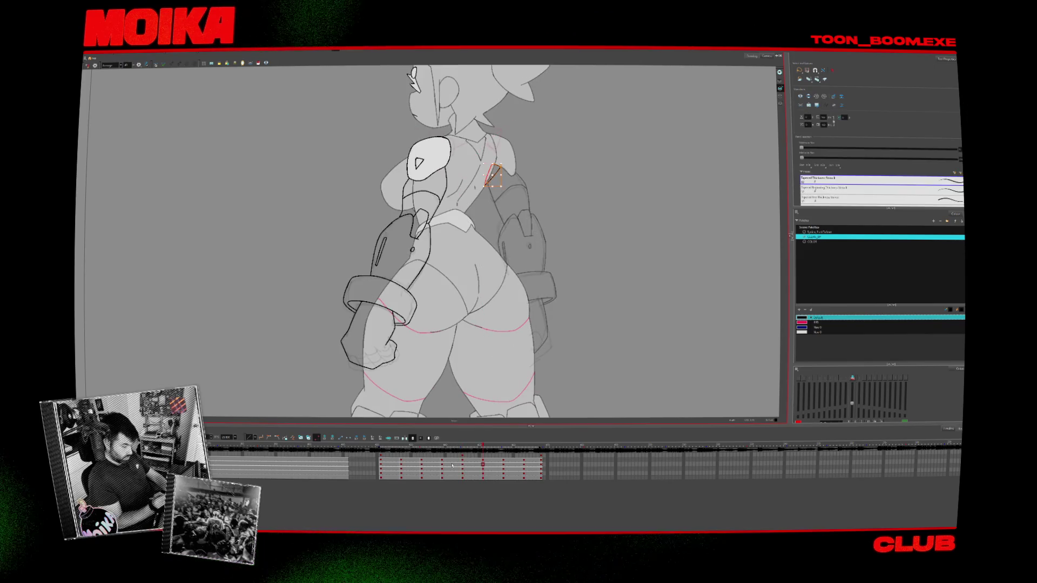
# Zoom into the shoulder on the body layer and delete the stray red stroke
pyautogui.click(485, 473)
pyautogui.hotkey('alt', 'z')
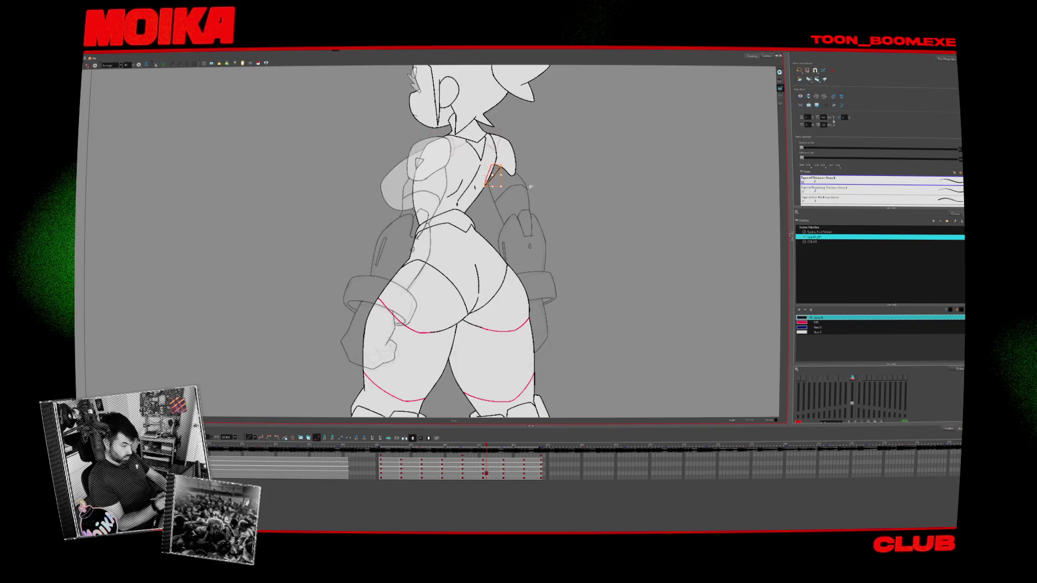
pyautogui.click(509, 165)
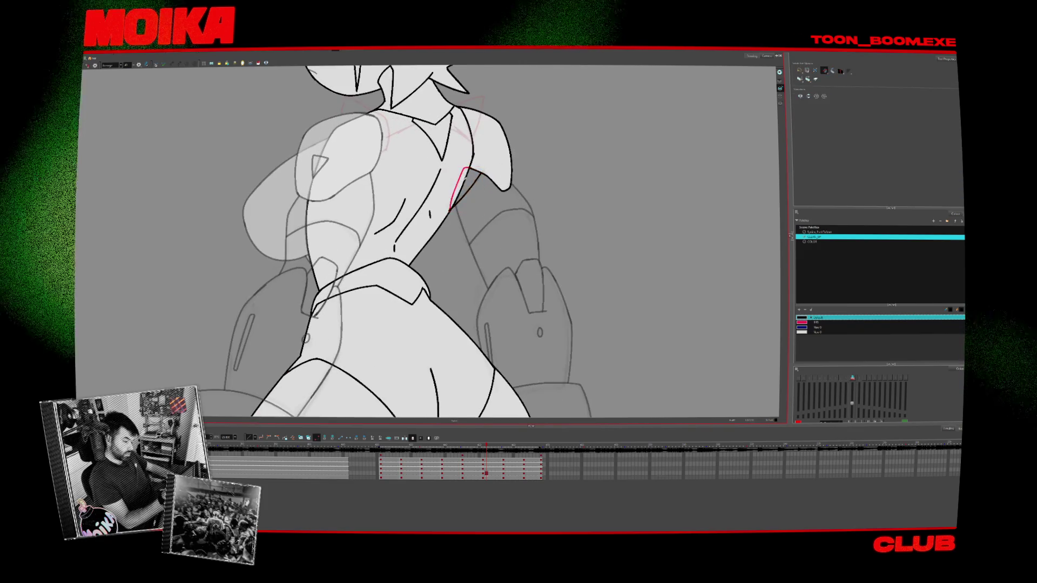
pyautogui.hotkey('alt', 's')
pyautogui.press('Delete')
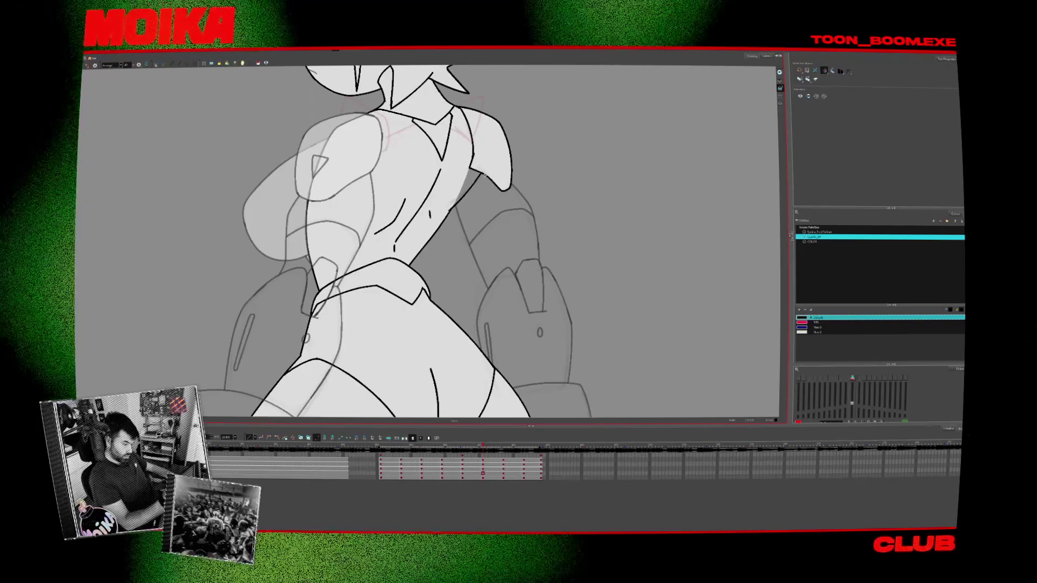
pyautogui.press('f')
pyautogui.press('g')
pyautogui.press('g')
pyautogui.press('f')
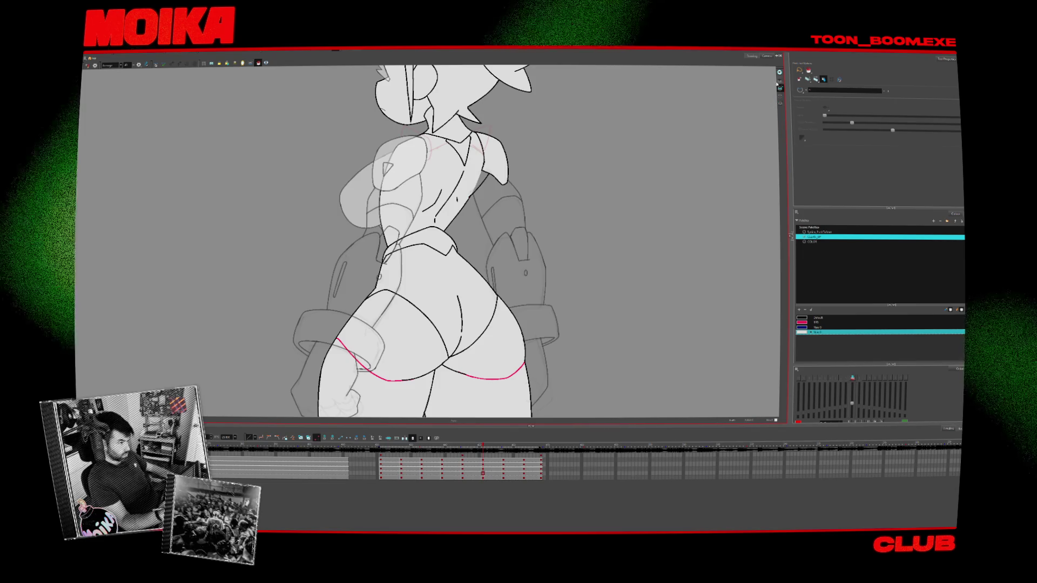
# Fit the whole back-view character in view
pyautogui.press('f')
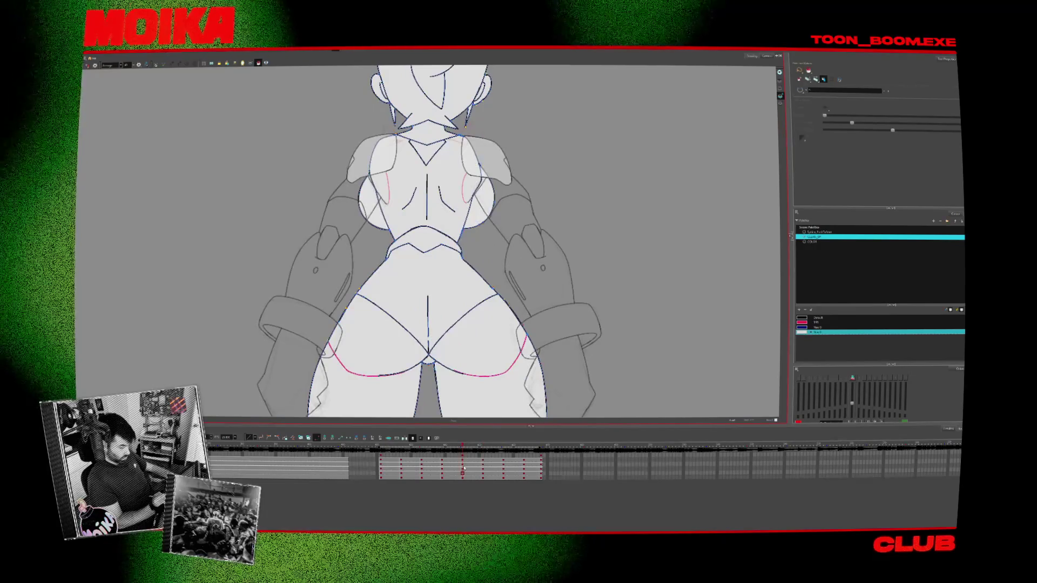
pyautogui.scroll(-5, 537, 354)
pyautogui.scroll(5, 499, 340)
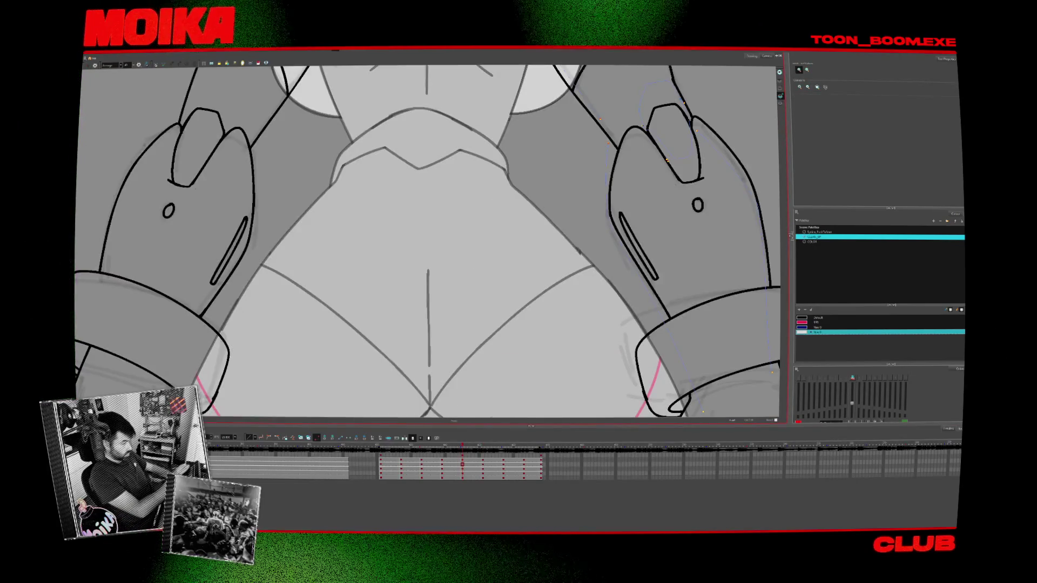
pyautogui.hotkey('shift', 'm')
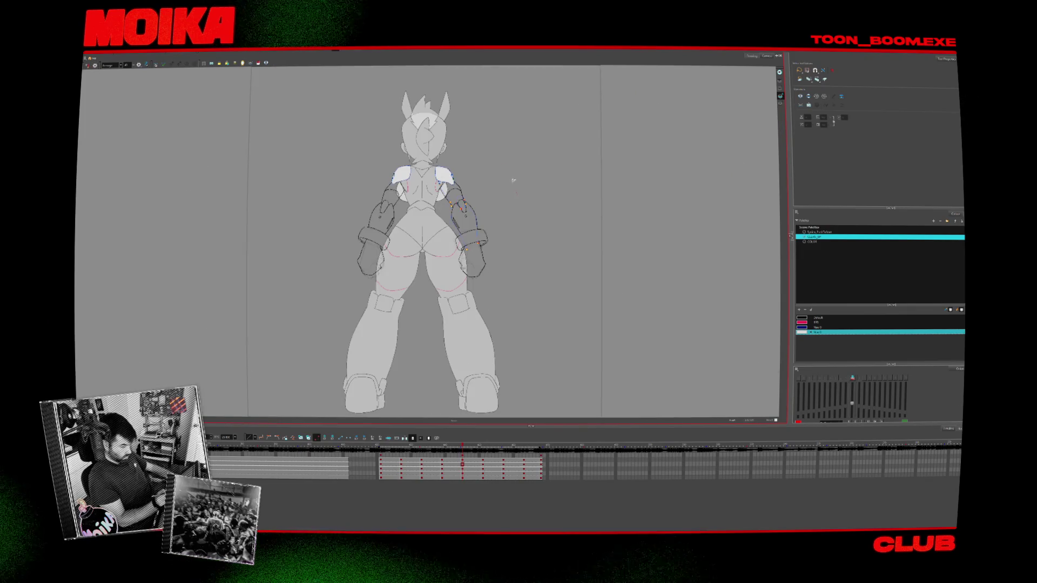
pyautogui.moveTo(388, 142); pyautogui.dragTo(520, 334)
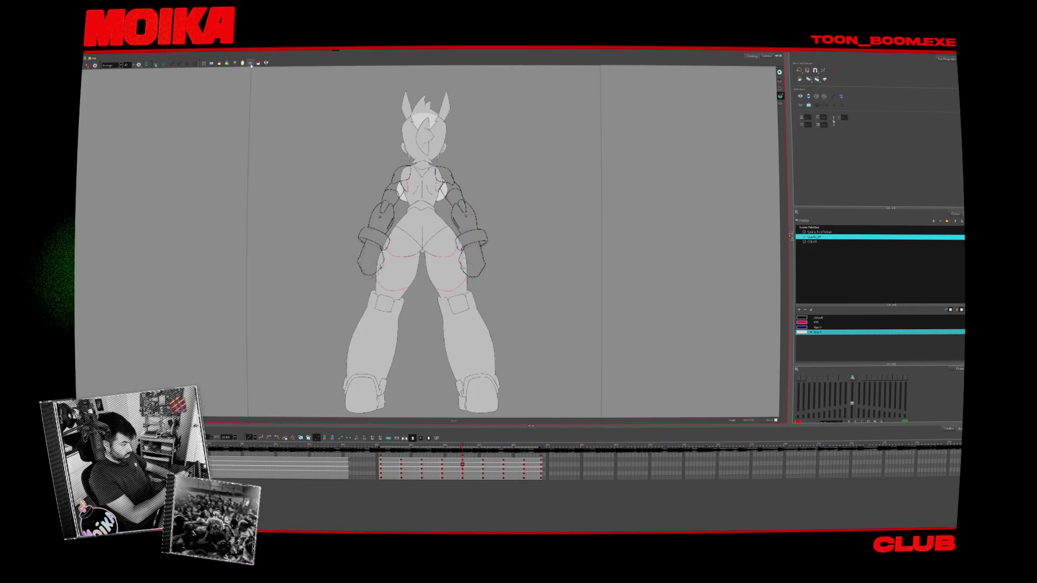
# Step through the front, three-quarter, side and back poses, ending on the front view
pyautogui.press(',')
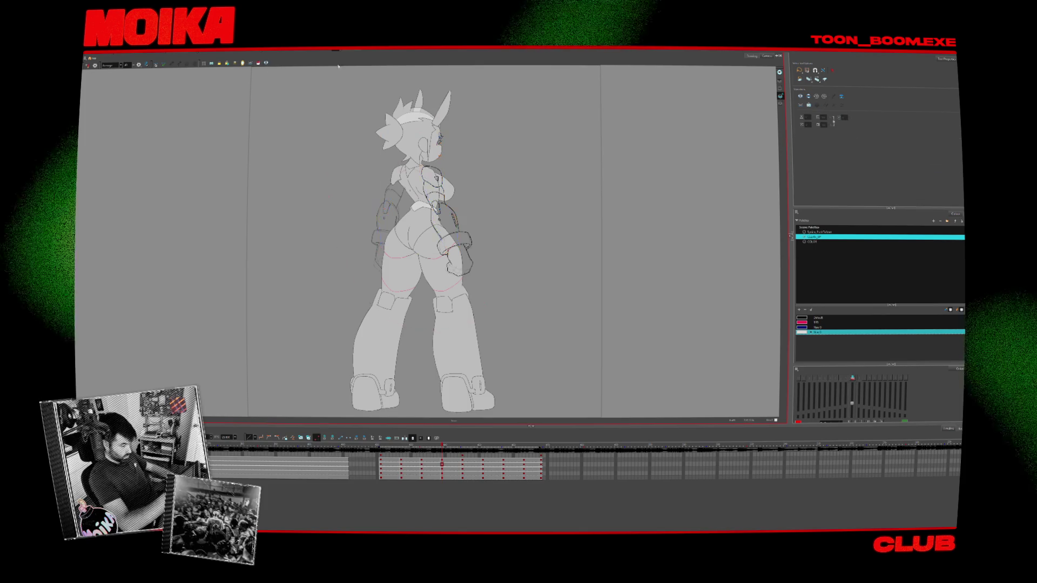
pyautogui.press(',')
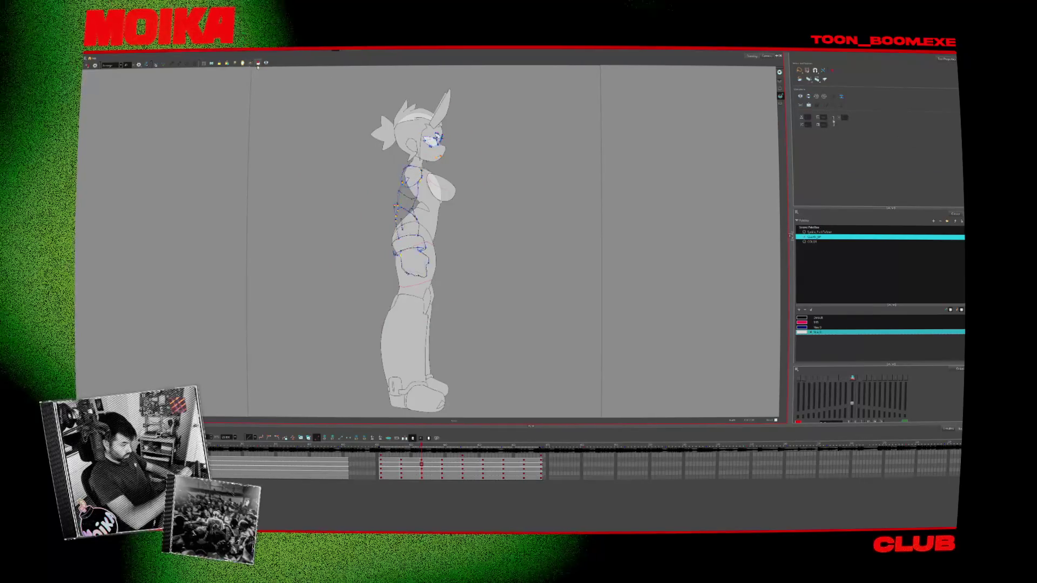
pyautogui.press(',')
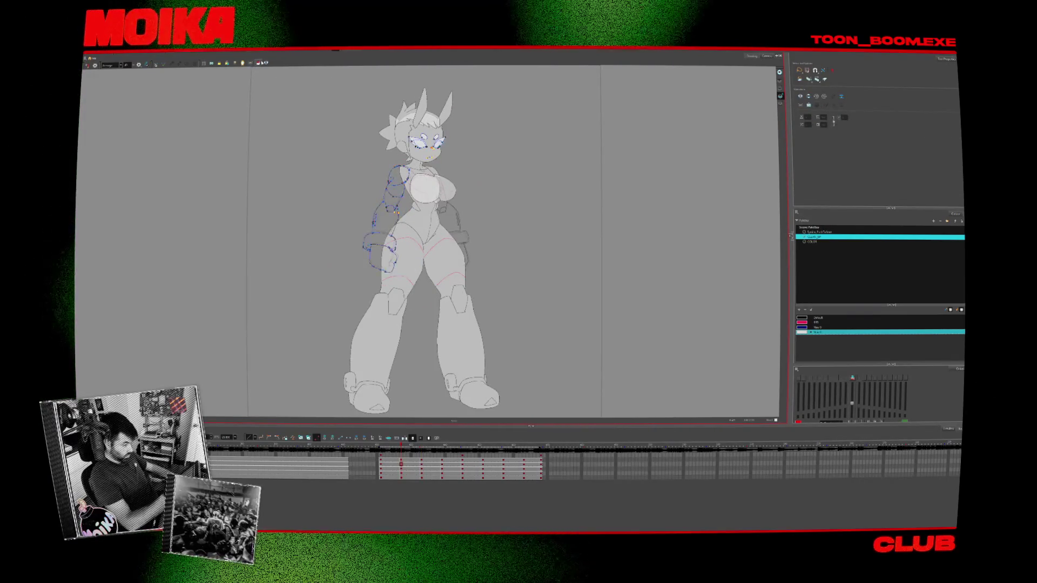
pyautogui.press(',')
pyautogui.press('.')
pyautogui.press(',')
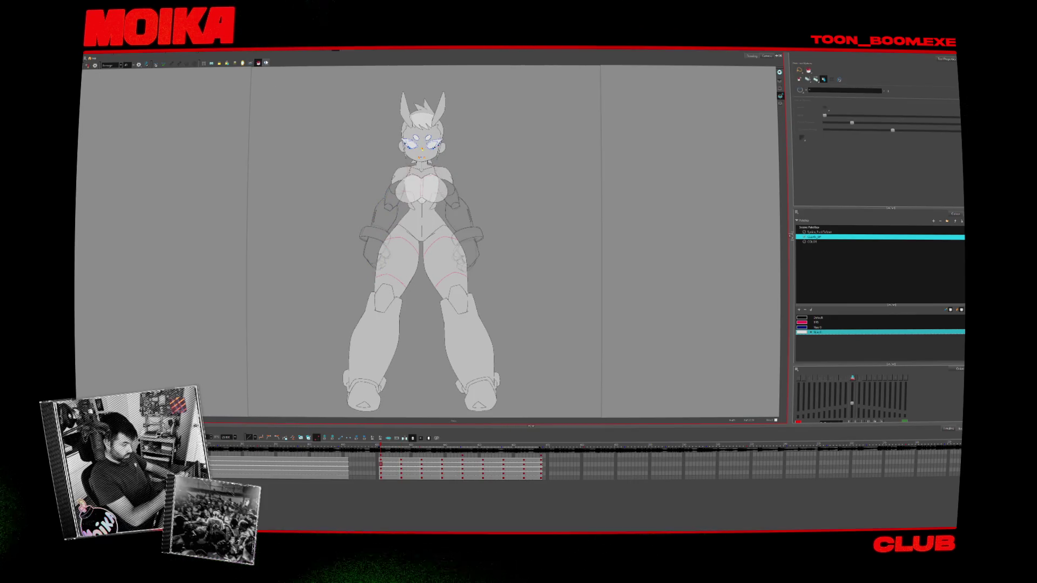
pyautogui.press('.')
pyautogui.press('.')
pyautogui.press('.')
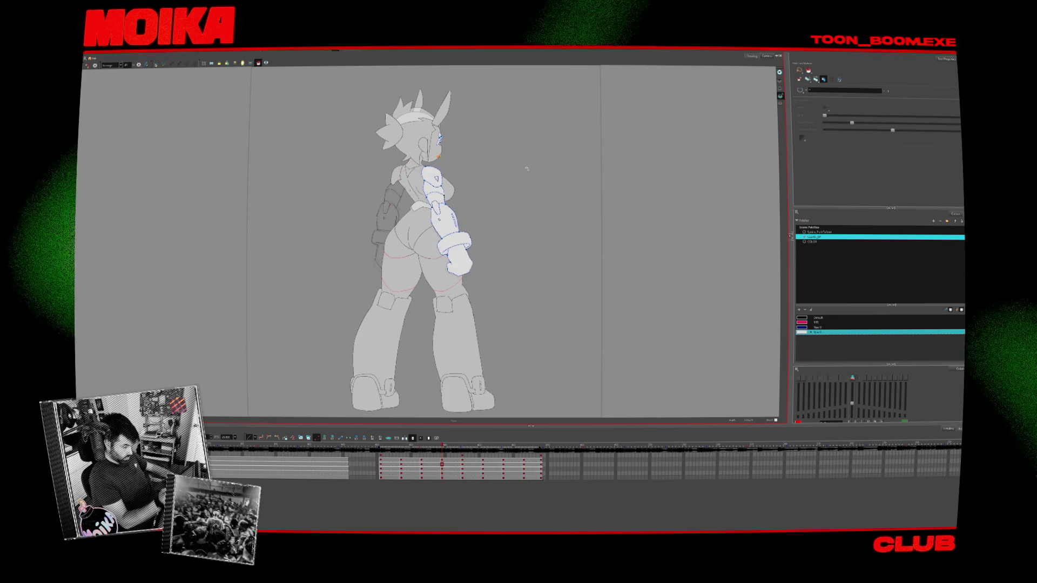
pyautogui.press('.')
pyautogui.press('.')
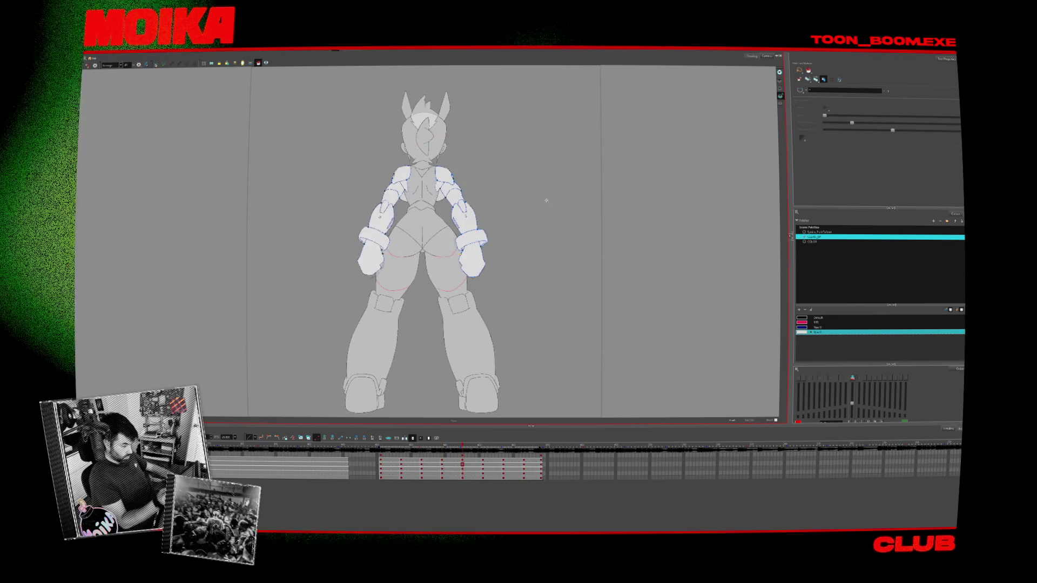
pyautogui.press('.')
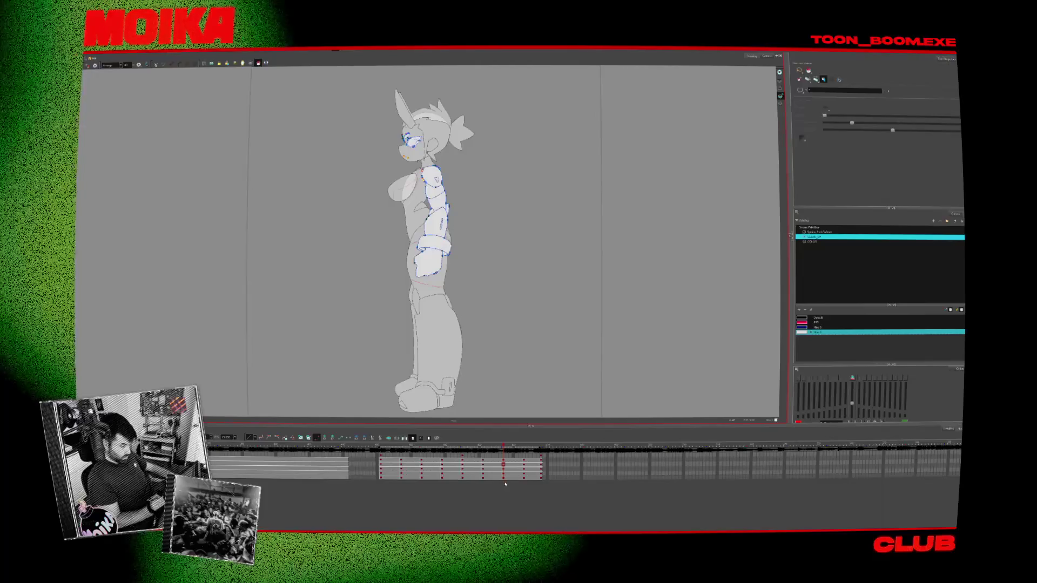
pyautogui.click(394, 479)
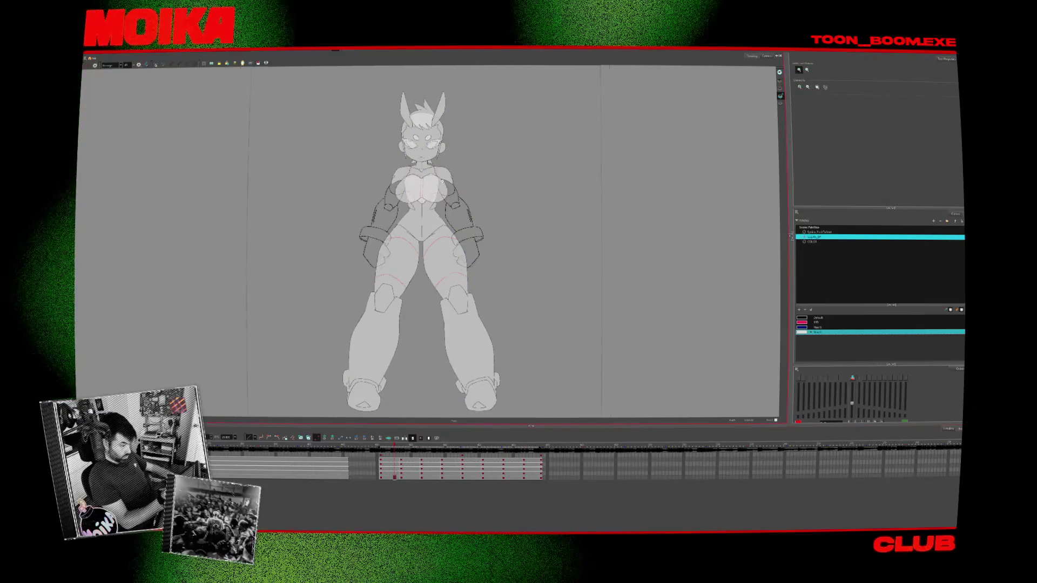
pyautogui.scroll(5, 442, 181)
pyautogui.hotkey('alt', 'b')
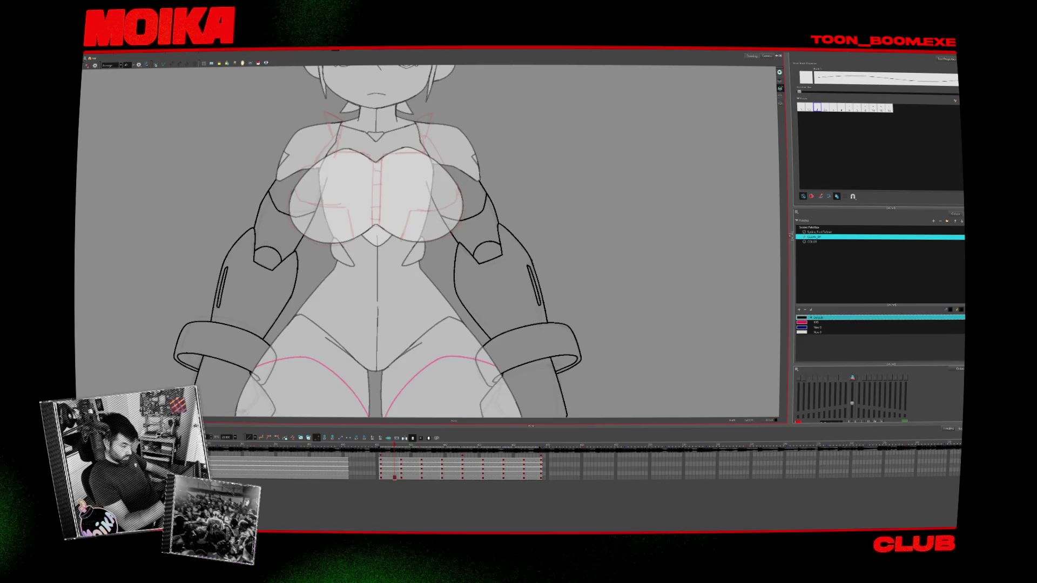
# Pick the pink swatch and draw a guide curve over the front view's shoulder
pyautogui.click(801, 321)
pyautogui.scroll(2, 442, 161)
pyautogui.moveTo(424, 162)
pyautogui.mouseDown()
pyautogui.moveTo(432, 151)
pyautogui.moveTo(488, 183)
pyautogui.mouseUp()
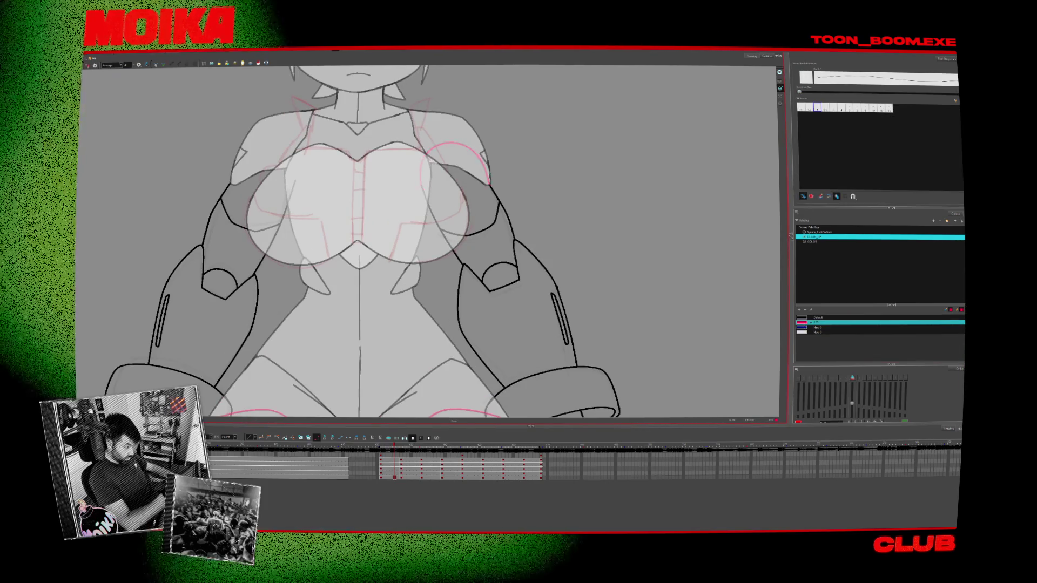
pyautogui.press('g')
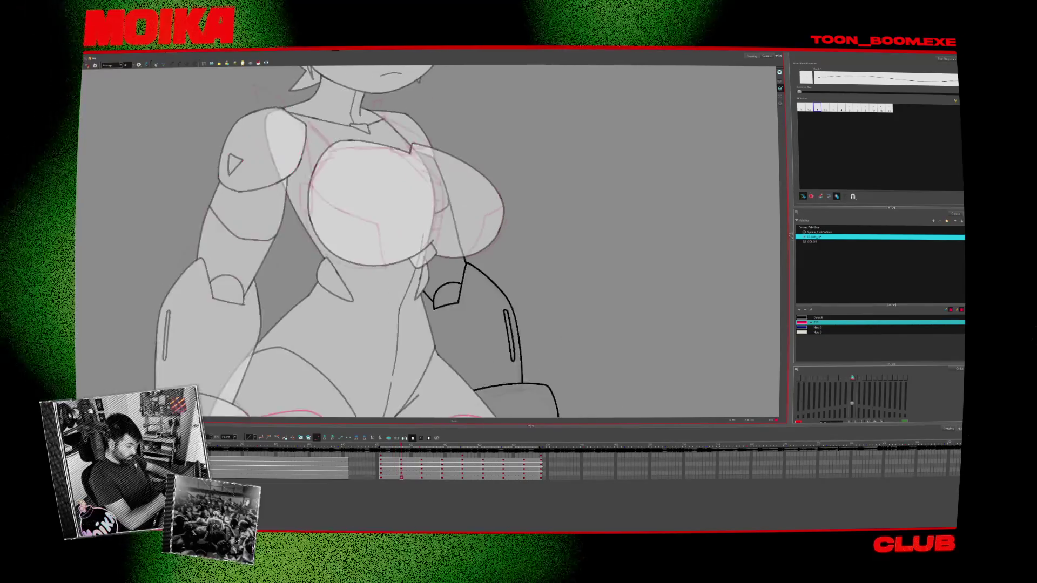
pyautogui.press('f')
# Frame the hips and thighs, flip the view, and draw a pink guide up the left leg
pyautogui.moveTo(432, 278)
pyautogui.mouseDown()
pyautogui.moveTo(383, 154)
pyautogui.moveTo(372, 84)
pyautogui.mouseUp()
pyautogui.press(';')
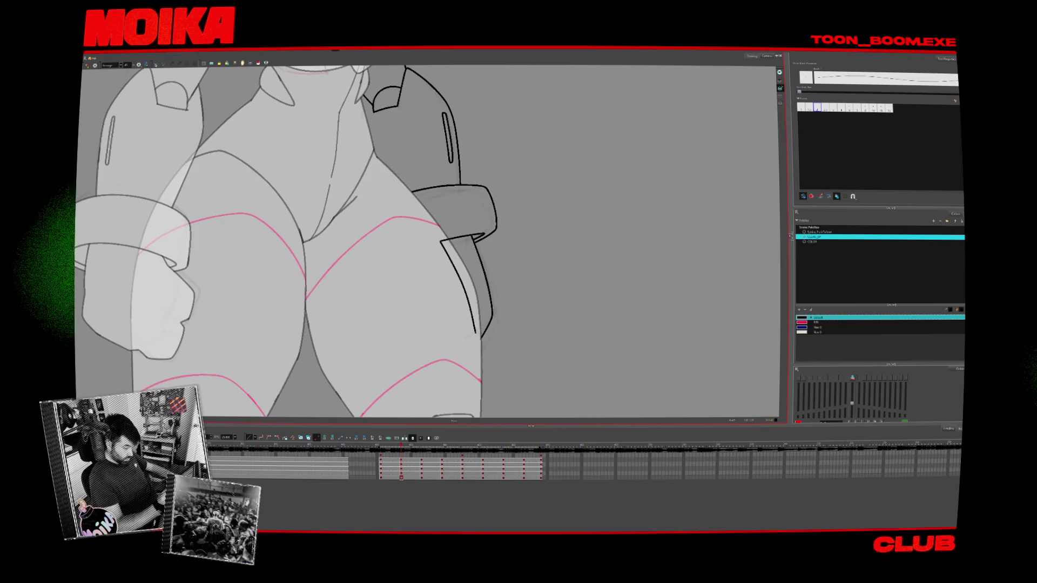
pyautogui.hotkey('ctrl', 'z')
pyautogui.press("'")
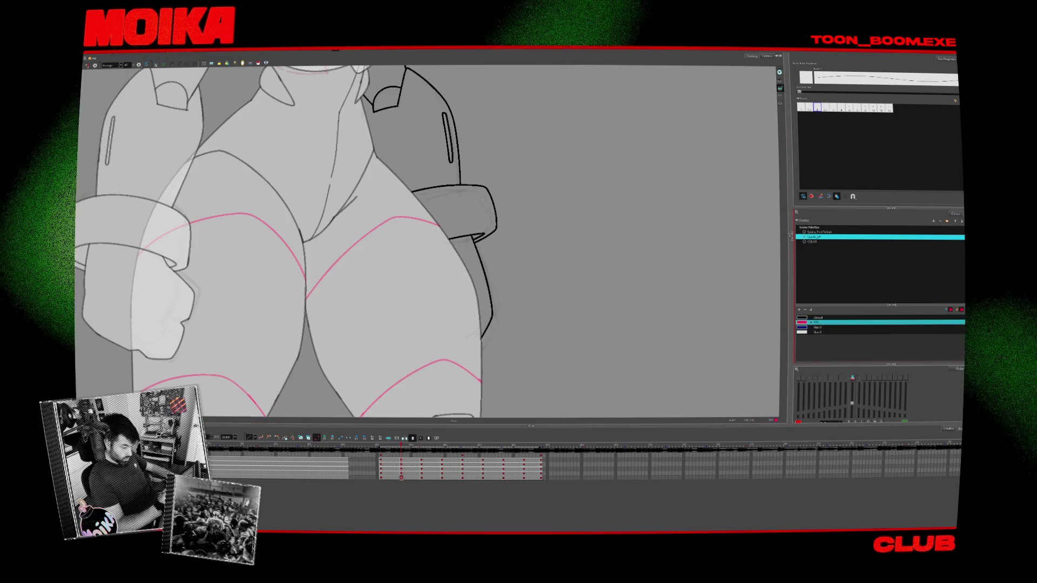
pyautogui.click(86, 64)
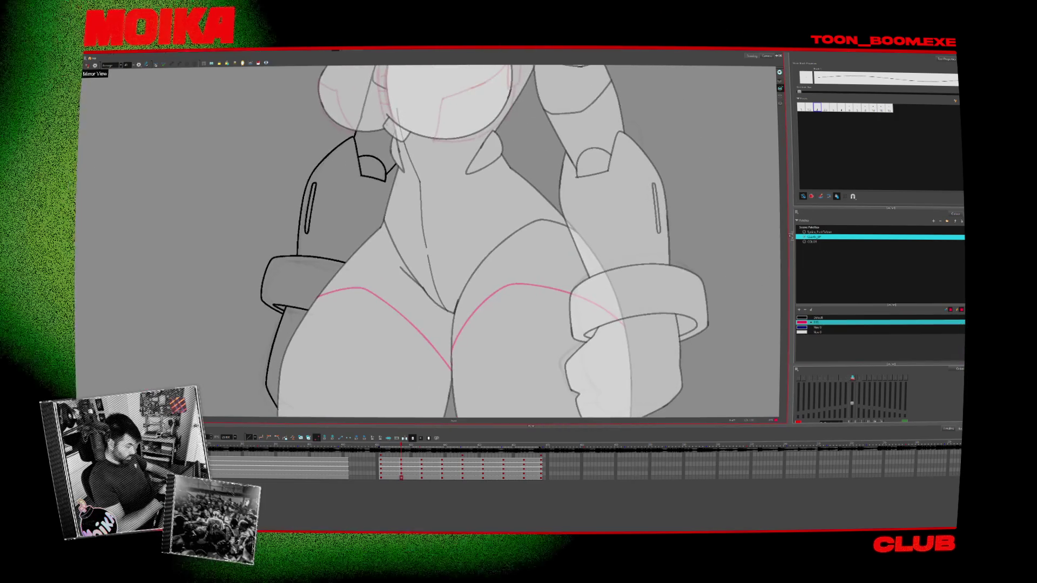
pyautogui.moveTo(278, 410)
pyautogui.mouseDown()
pyautogui.moveTo(412, 209)
pyautogui.moveTo(403, 359)
pyautogui.mouseUp()
pyautogui.scroll(-3, 413, 323)
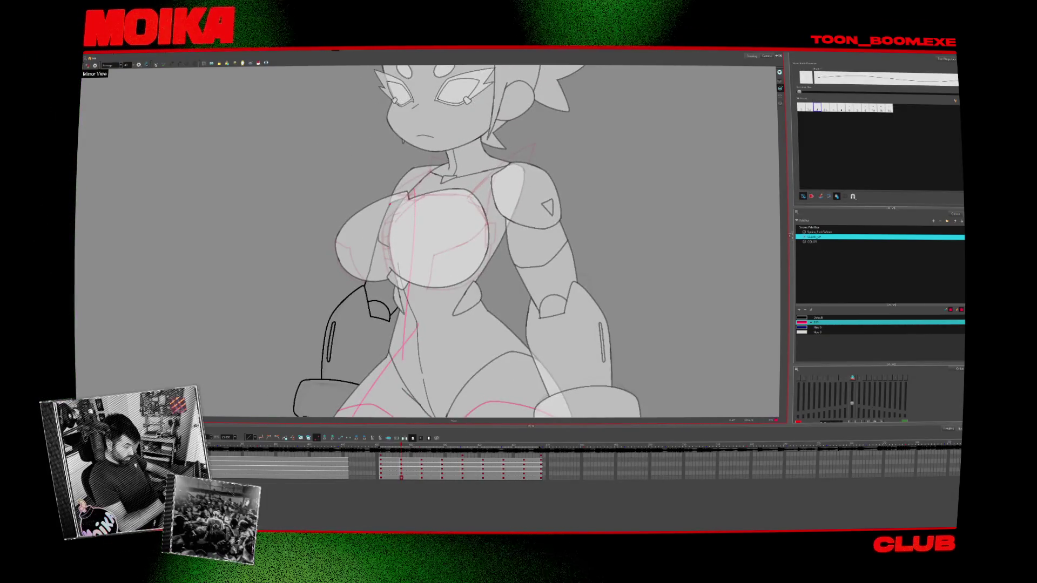
# On the back-view drawing, add red guide curves down the right thigh
pyautogui.press('g')
pyautogui.press('g')
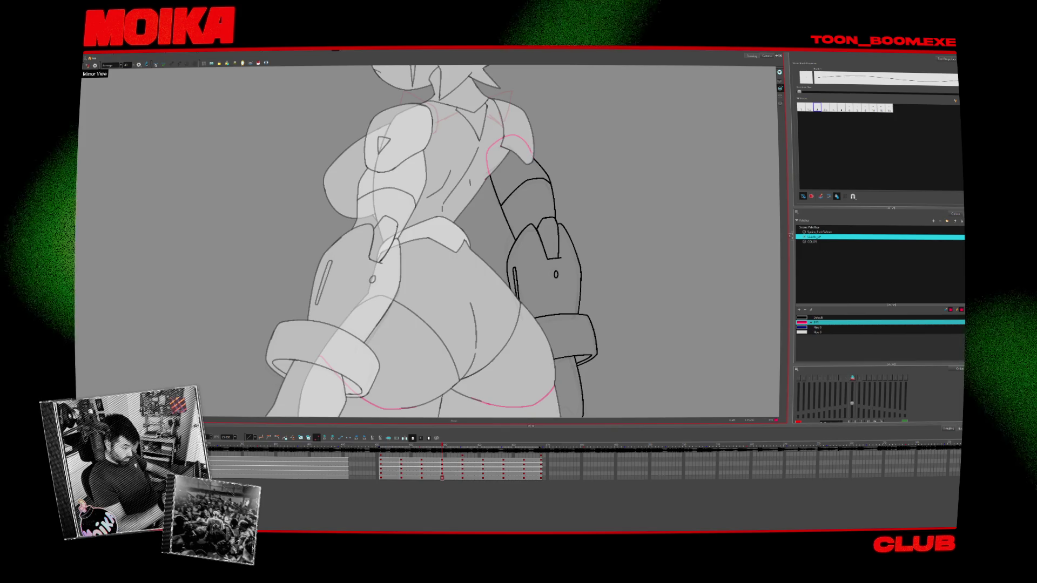
pyautogui.scroll(-5, 427, 241)
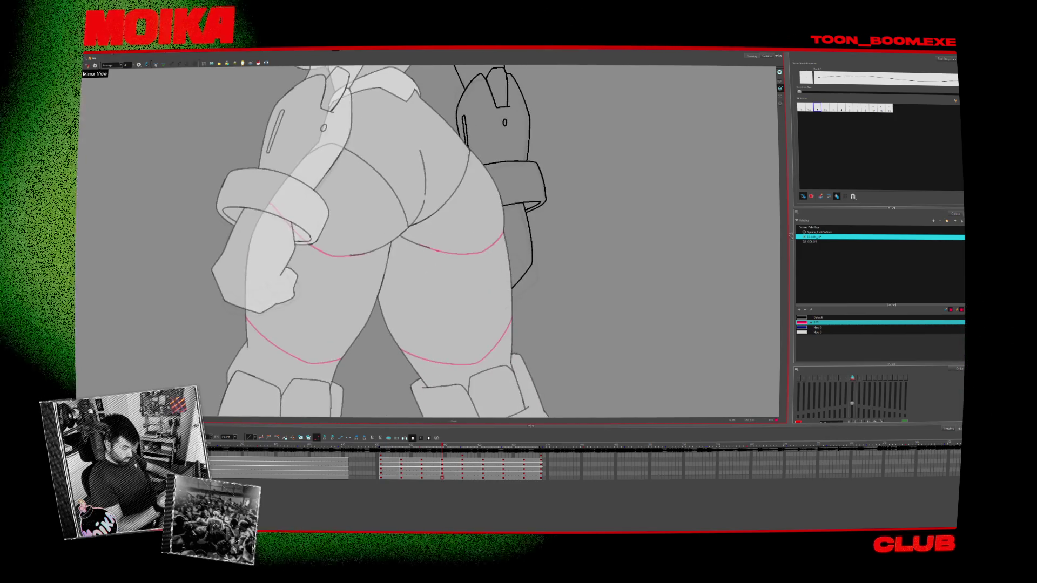
pyautogui.moveTo(473, 250); pyautogui.dragTo(505, 294)
pyautogui.moveTo(462, 140); pyautogui.dragTo(510, 296)
pyautogui.scroll(-6, 354, 93)
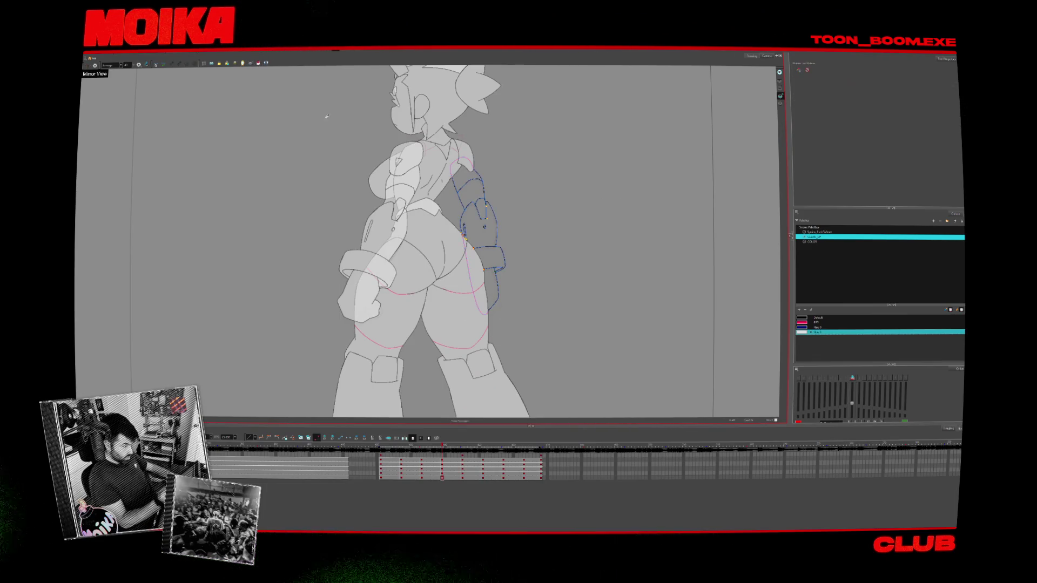
# Flip through the turnaround drawings, play the full animation, then return to the front-view frame
pyautogui.press('.')
pyautogui.press(',')
pyautogui.press(',')
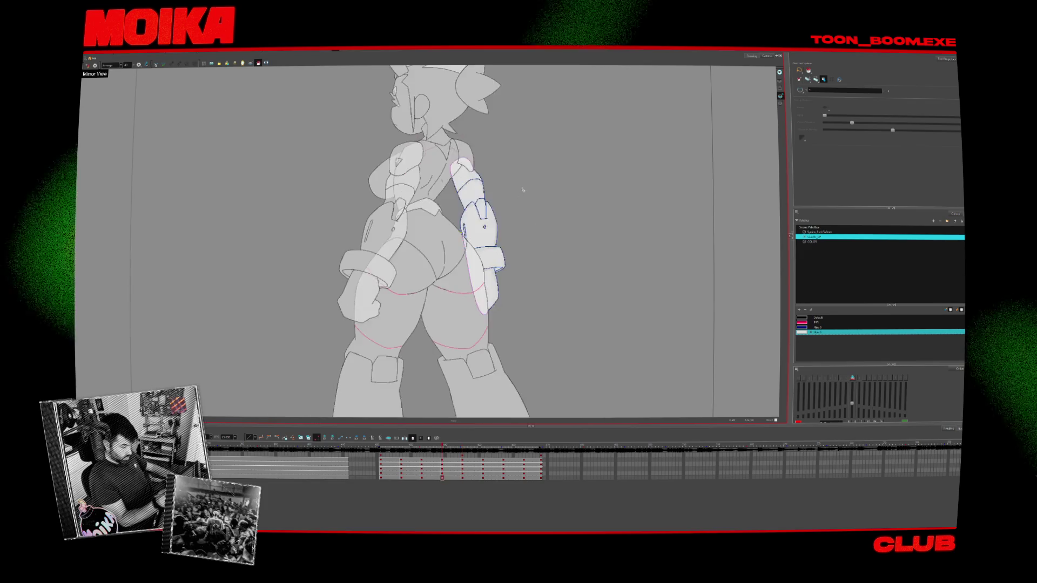
pyautogui.press(',')
pyautogui.press(',')
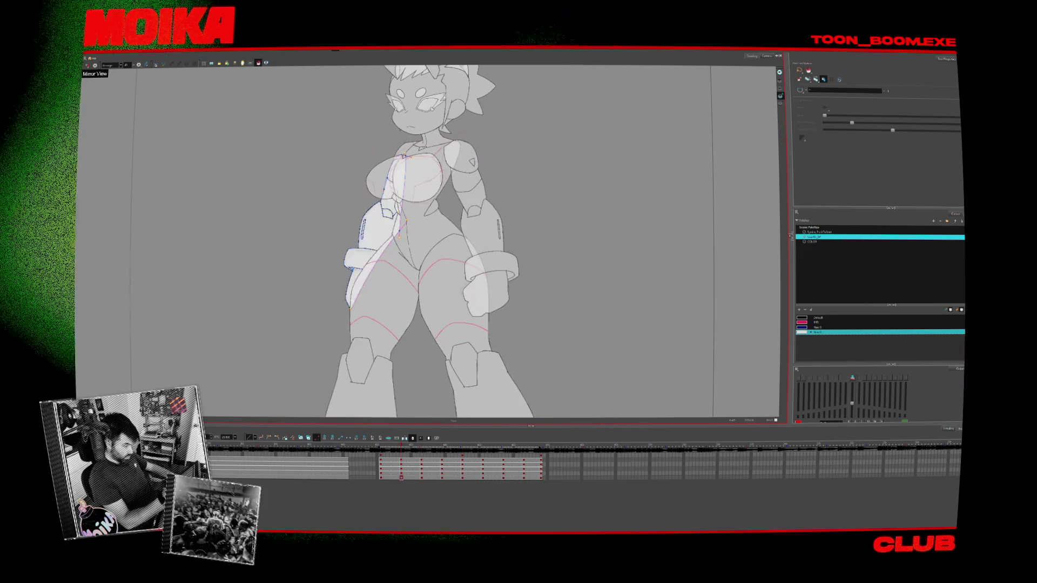
pyautogui.scroll(-3, 340, 97)
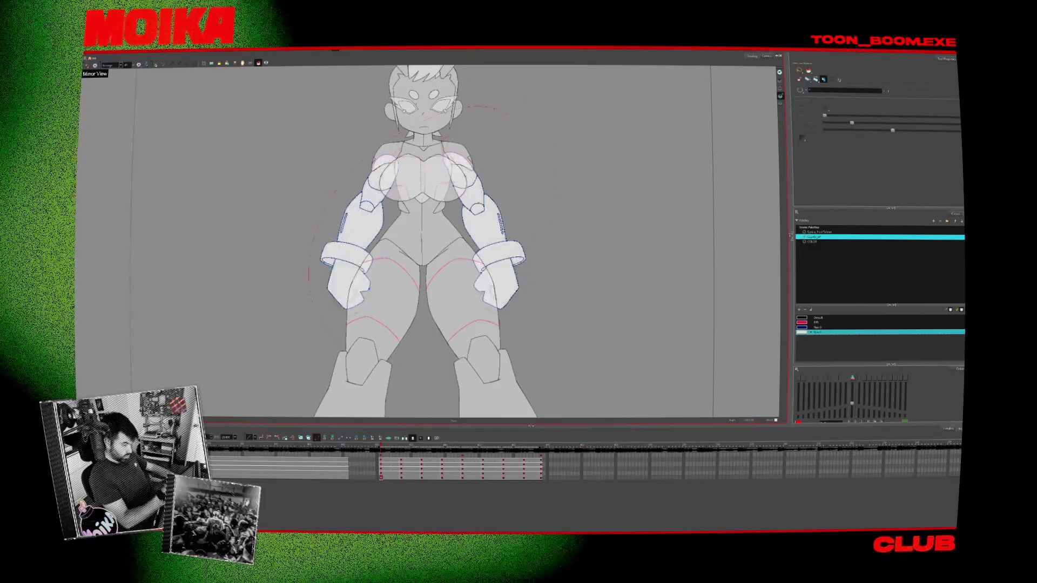
pyautogui.scroll(-3, 548, 269)
pyautogui.press('.')
pyautogui.press('.')
pyautogui.press('.')
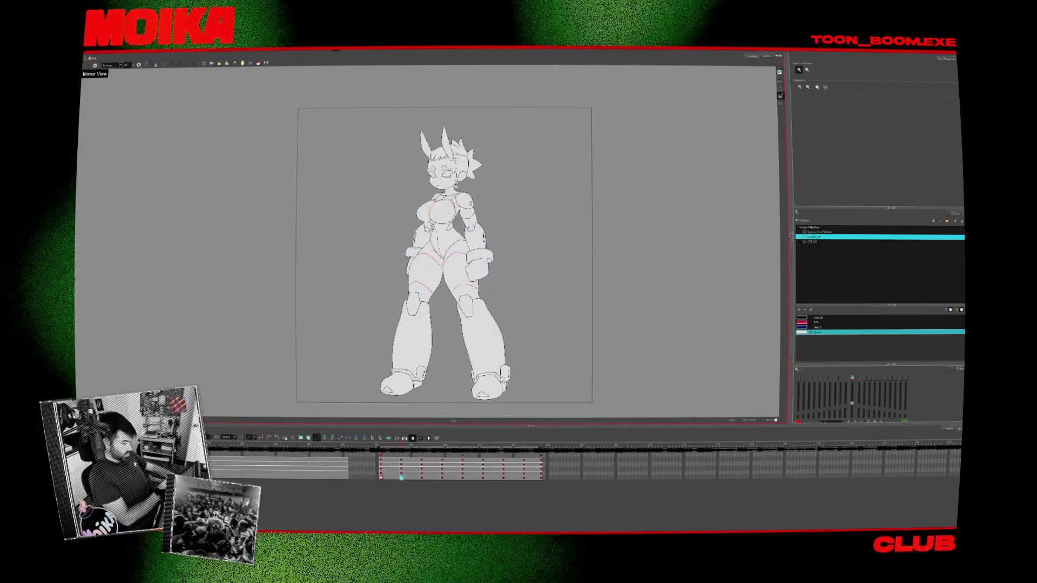
pyautogui.press('Return')
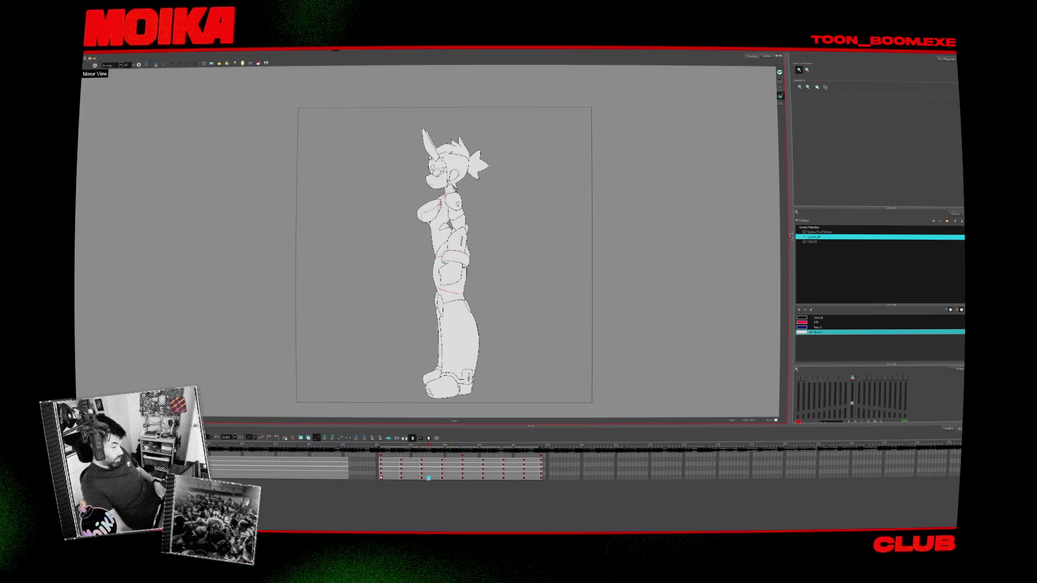
pyautogui.click(395, 461)
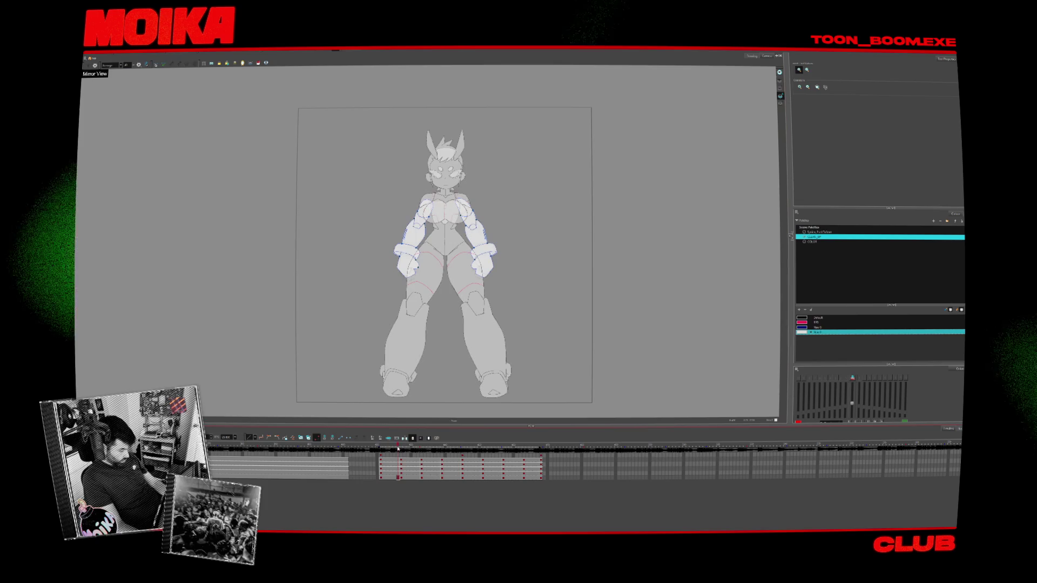
pyautogui.click(391, 462)
pyautogui.scroll(3, 394, 324)
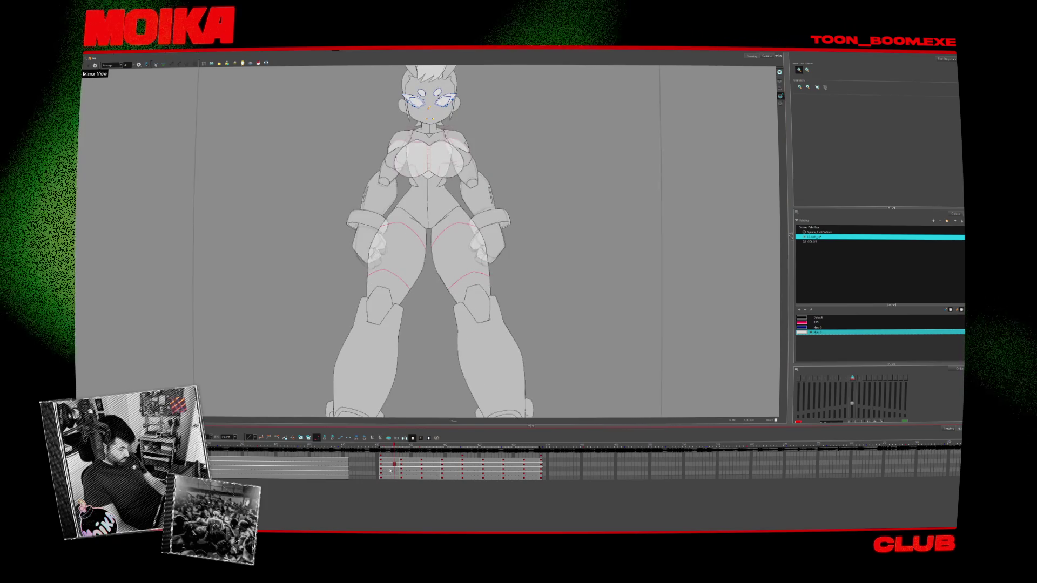
# With the Select tool, make the eye drawing and then the body drawing active for review
pyautogui.scroll(-2, 394, 324)
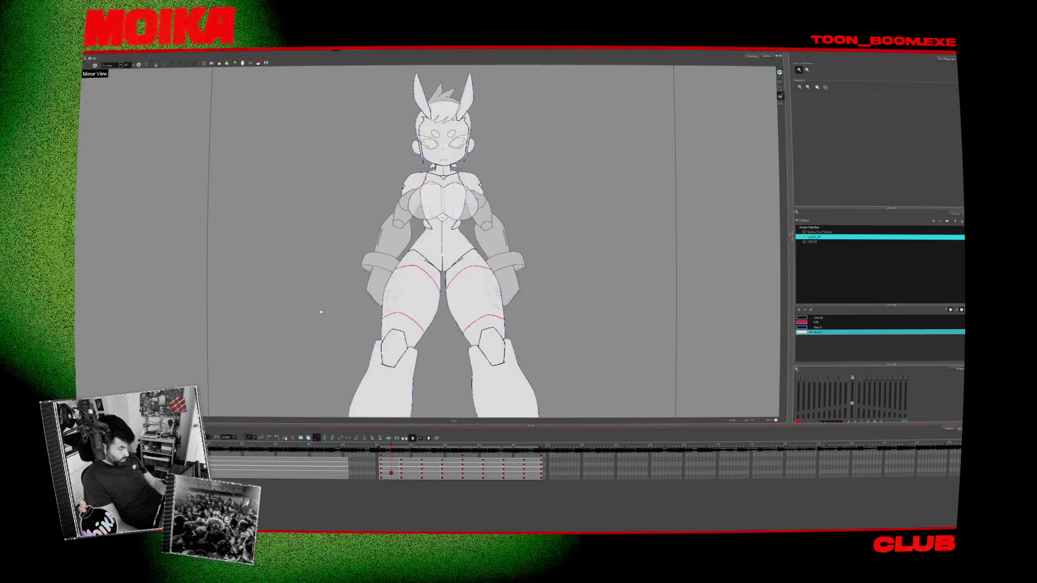
pyautogui.hotkey('alt', 's')
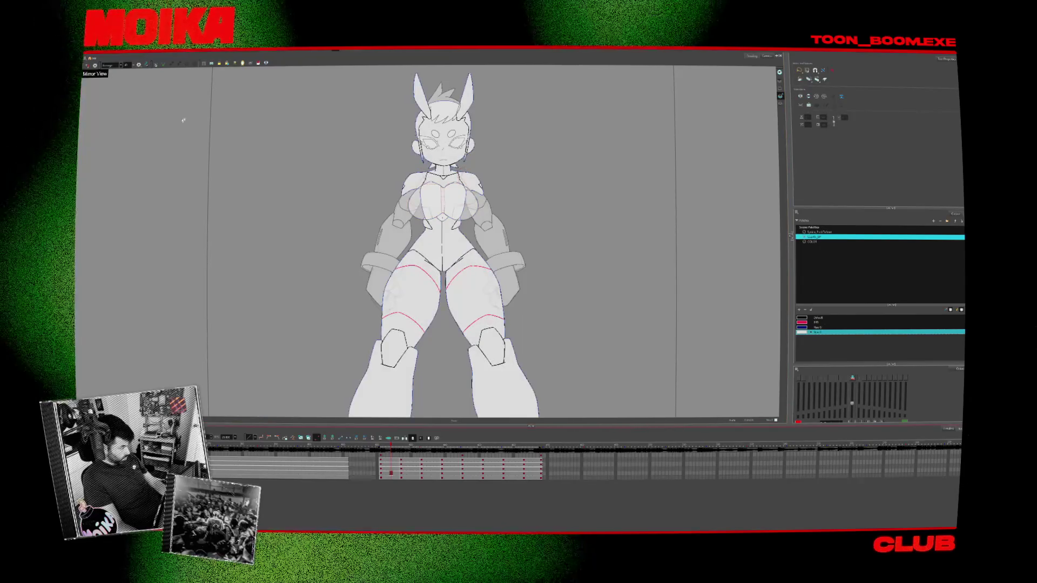
pyautogui.click(394, 464)
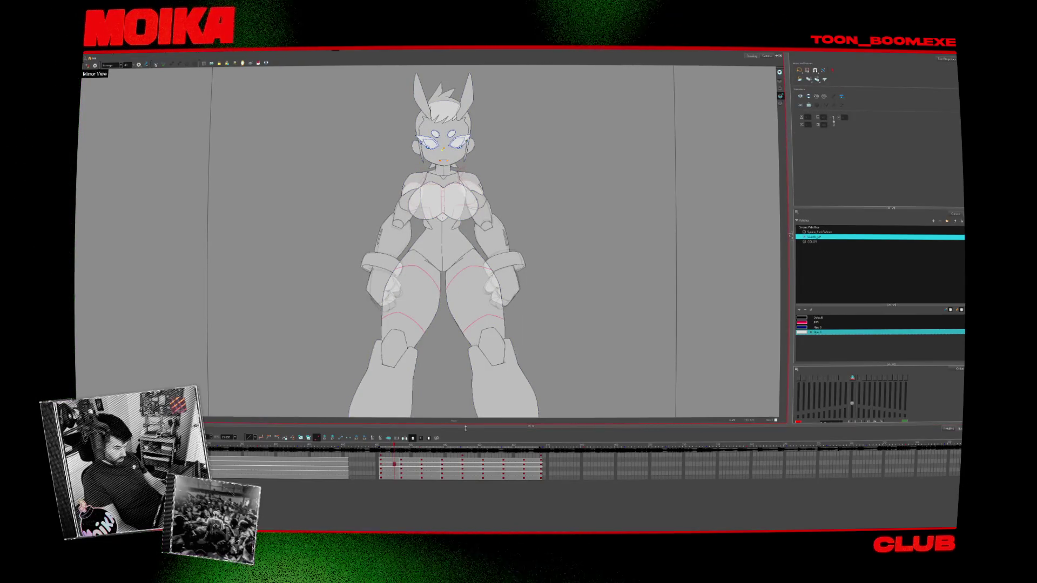
pyautogui.click(399, 472)
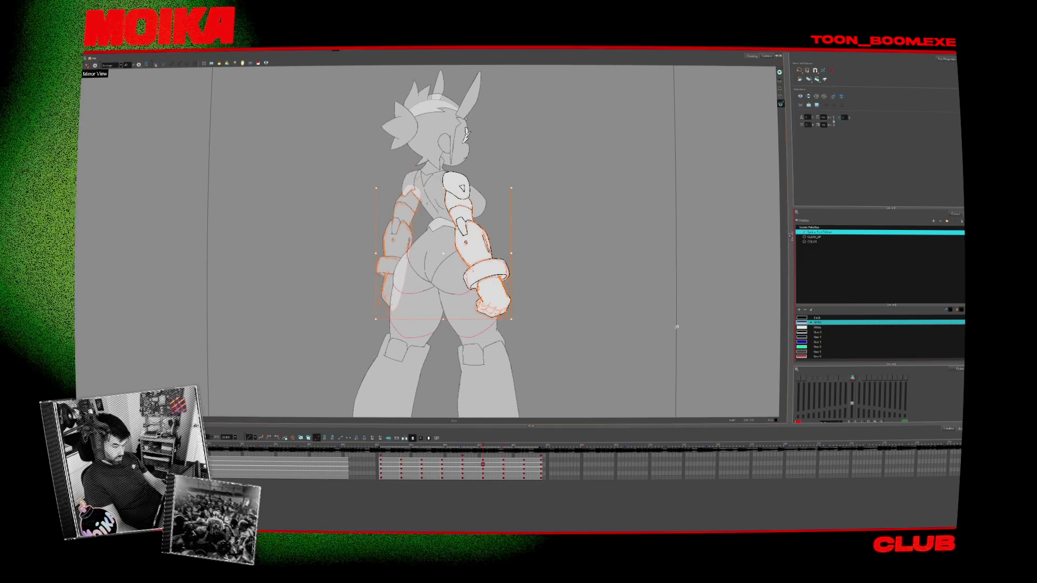
pyautogui.scroll(-2, 528, 274)
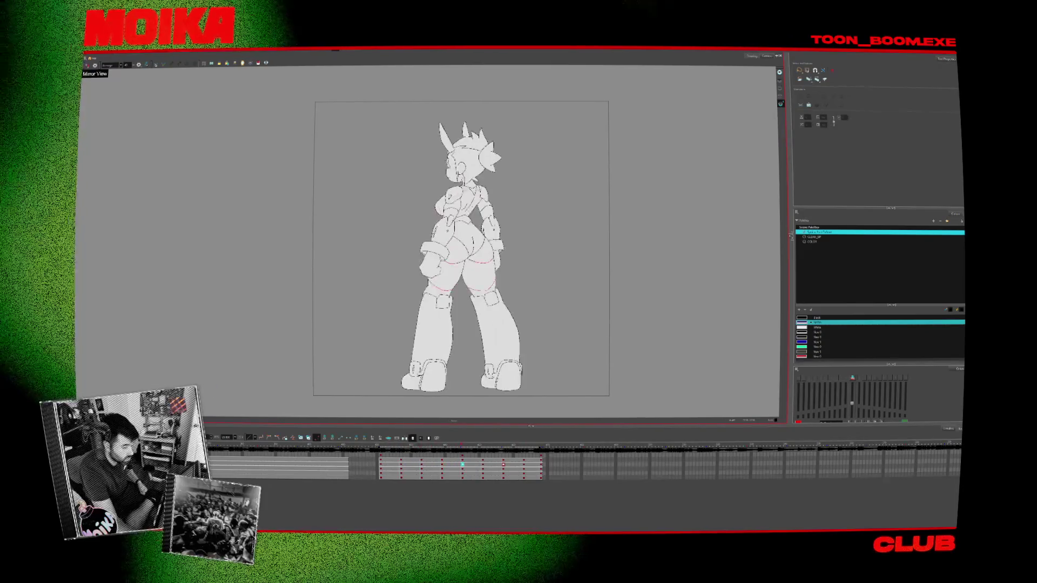
# Stop playback on the front frame, activate the chest drawing, and flip through the turned pose
pyautogui.click(392, 448)
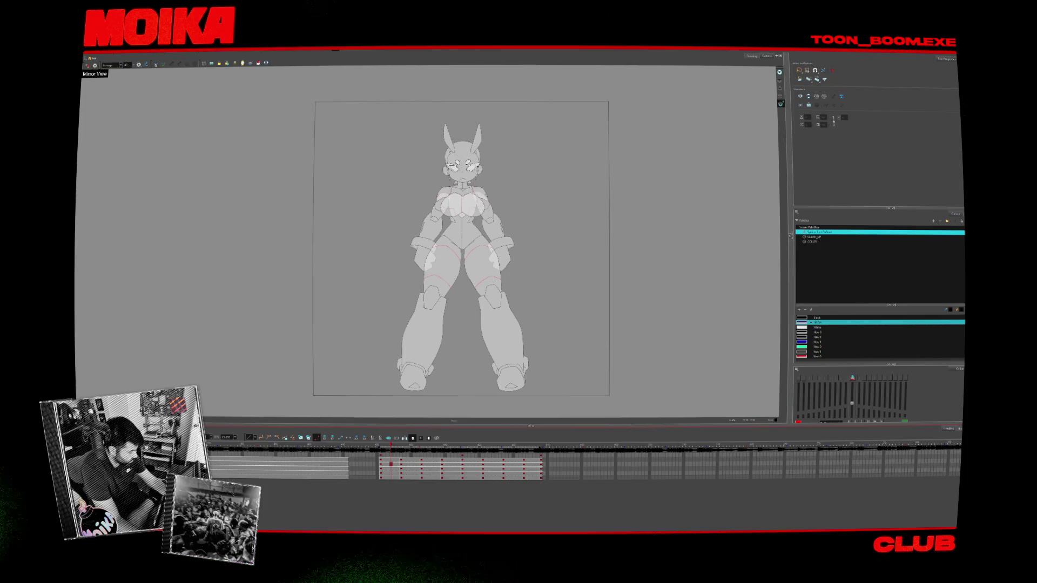
pyautogui.click(391, 468)
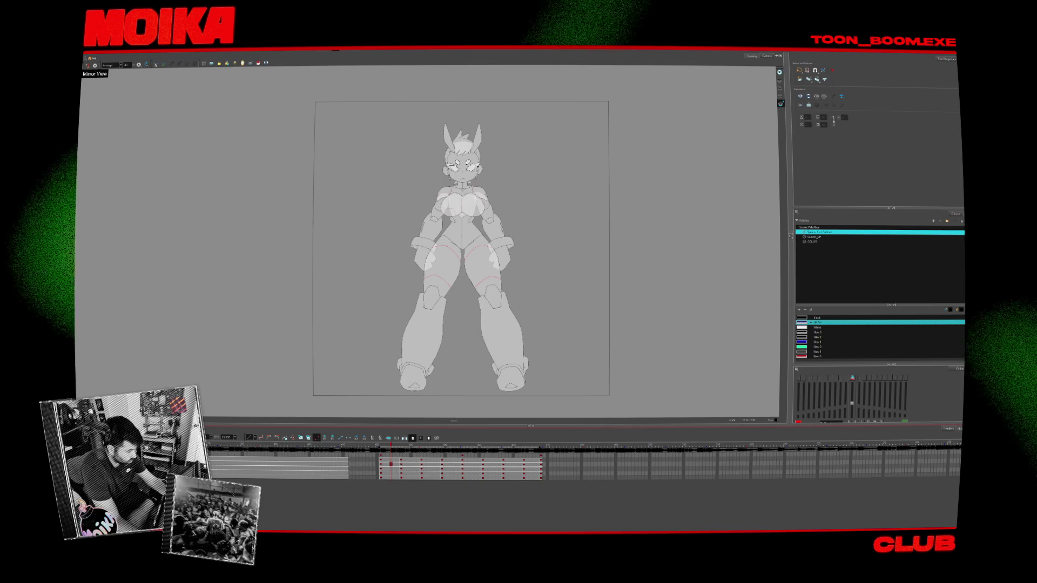
pyautogui.scroll(4, 454, 177)
pyautogui.press('.')
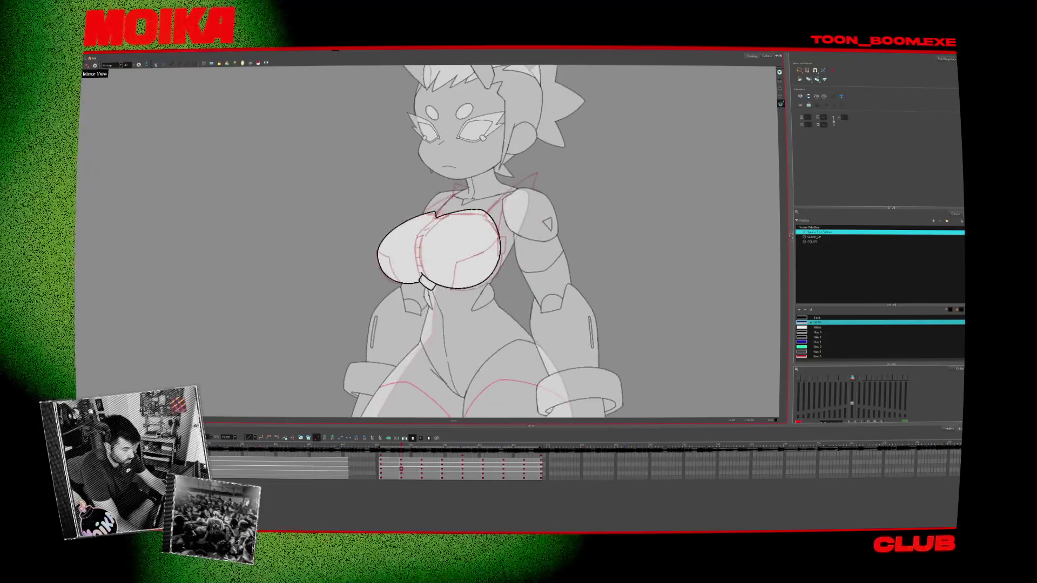
pyautogui.press(',')
pyautogui.press(',')
pyautogui.scroll(-2, 474, 214)
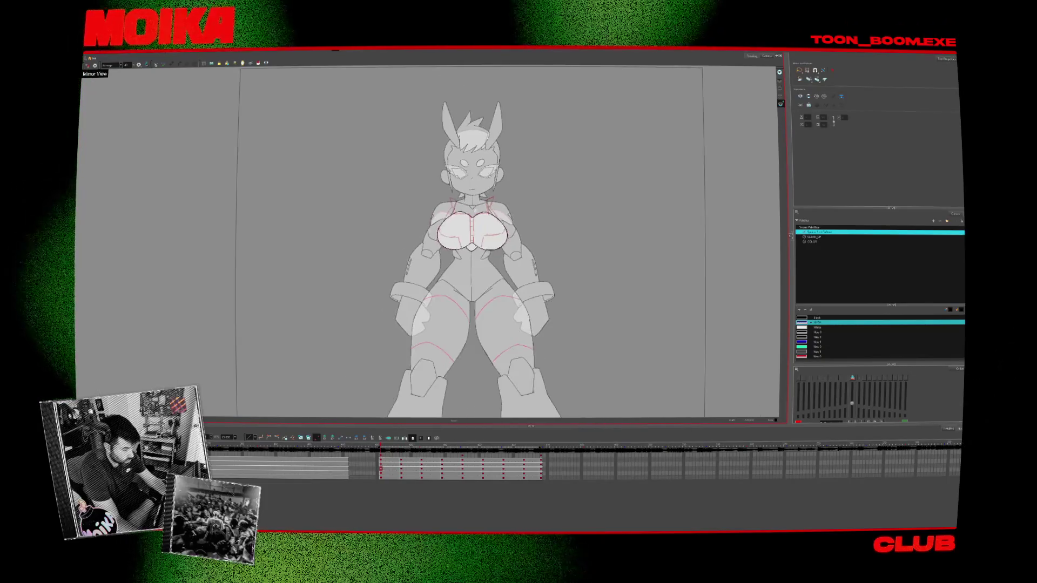
# Flip between the front, turned and side-view poses, ending on the front frame
pyautogui.press('.')
pyautogui.scroll(3, 480, 216)
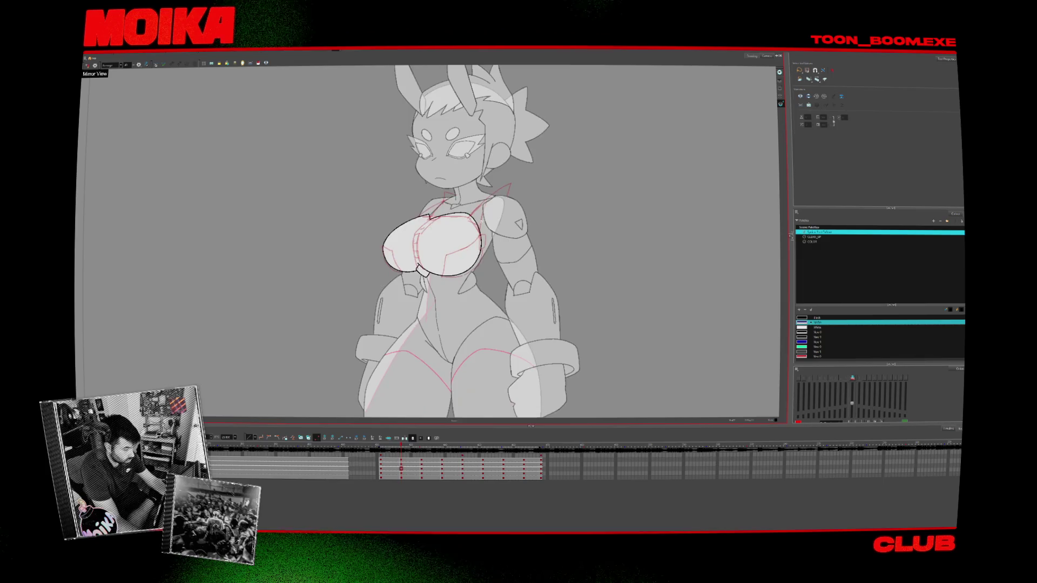
pyautogui.press('.')
pyautogui.press(',')
pyautogui.scroll(-3, 470, 242)
pyautogui.press(',')
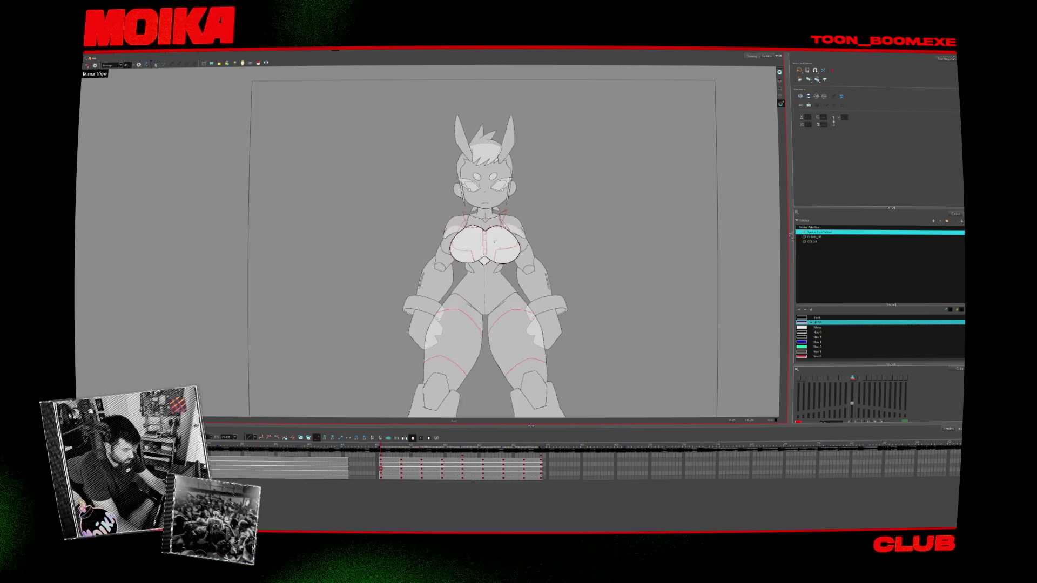
pyautogui.scroll(-1, 493, 243)
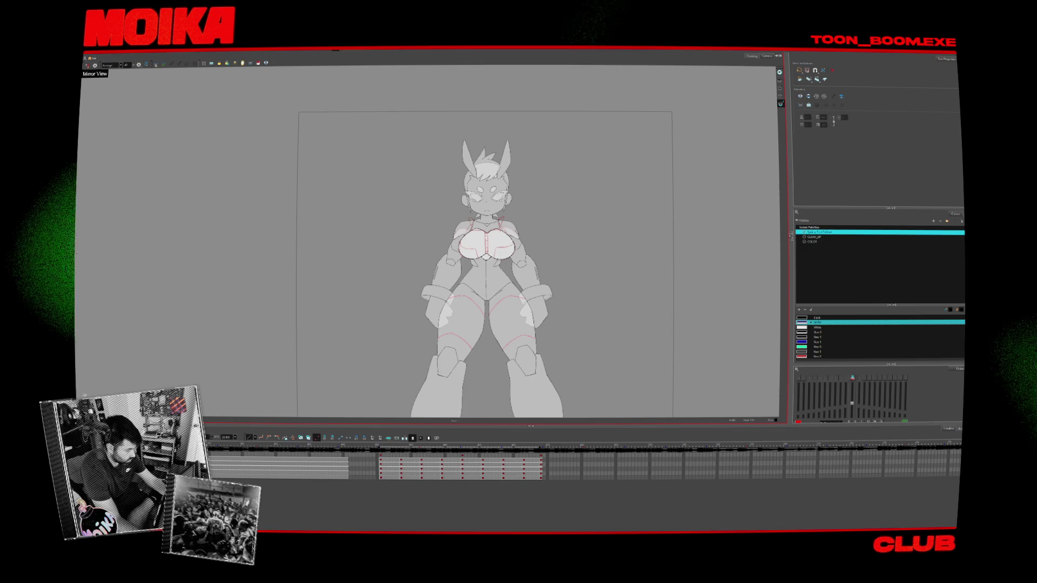
pyautogui.press('.')
pyautogui.press('.')
pyautogui.press('.')
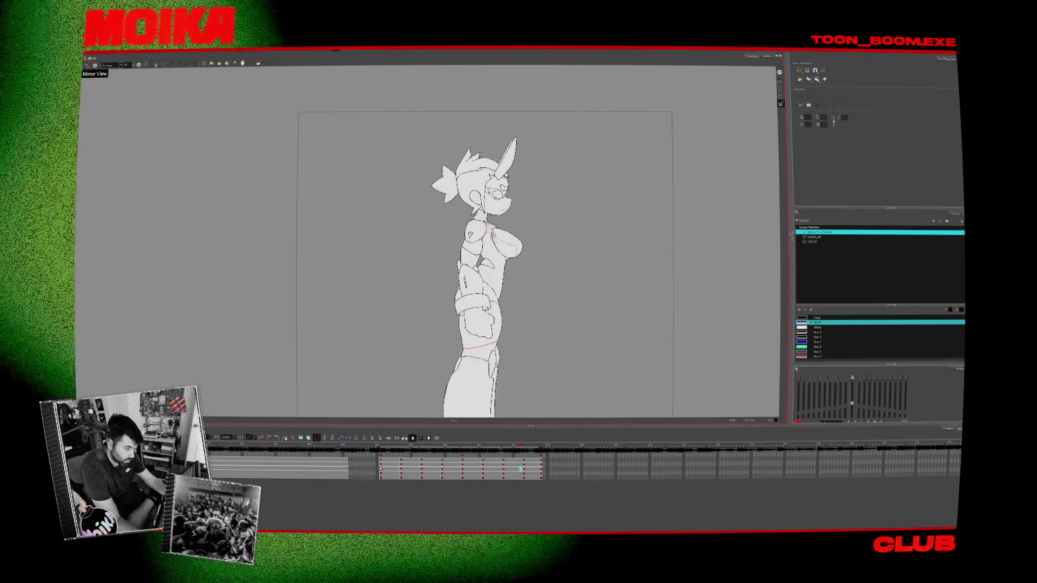
pyautogui.click(391, 469)
# Add a new colour swatch to the CLEAN_UP palette for the white armour
pyautogui.click(393, 474)
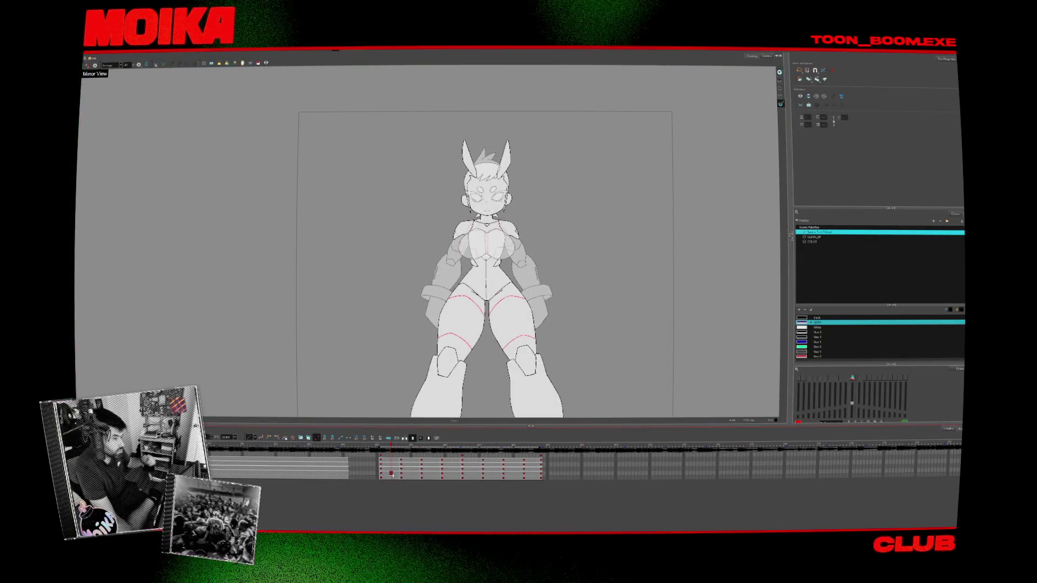
pyautogui.click(817, 241)
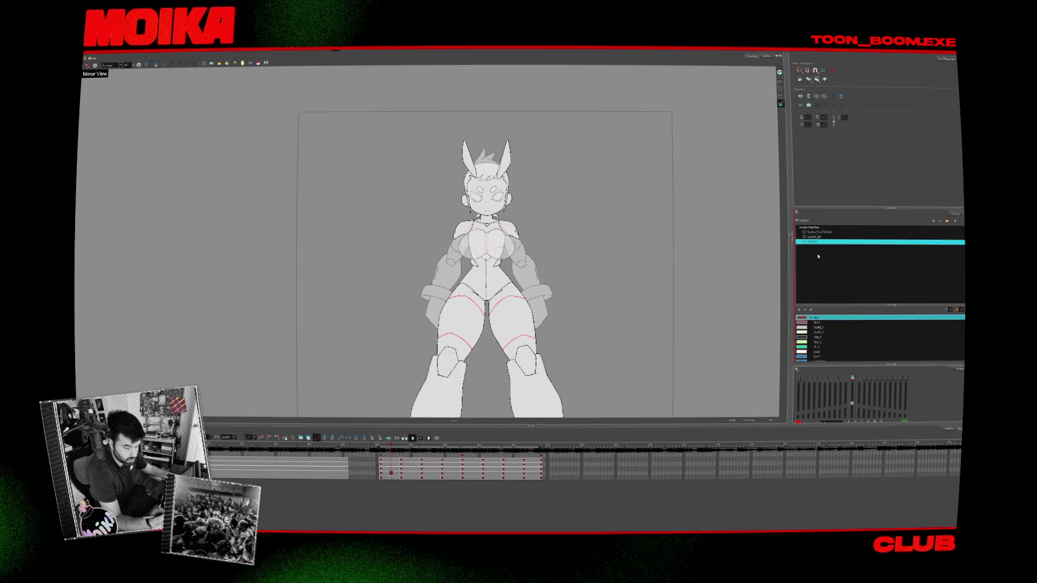
pyautogui.click(813, 236)
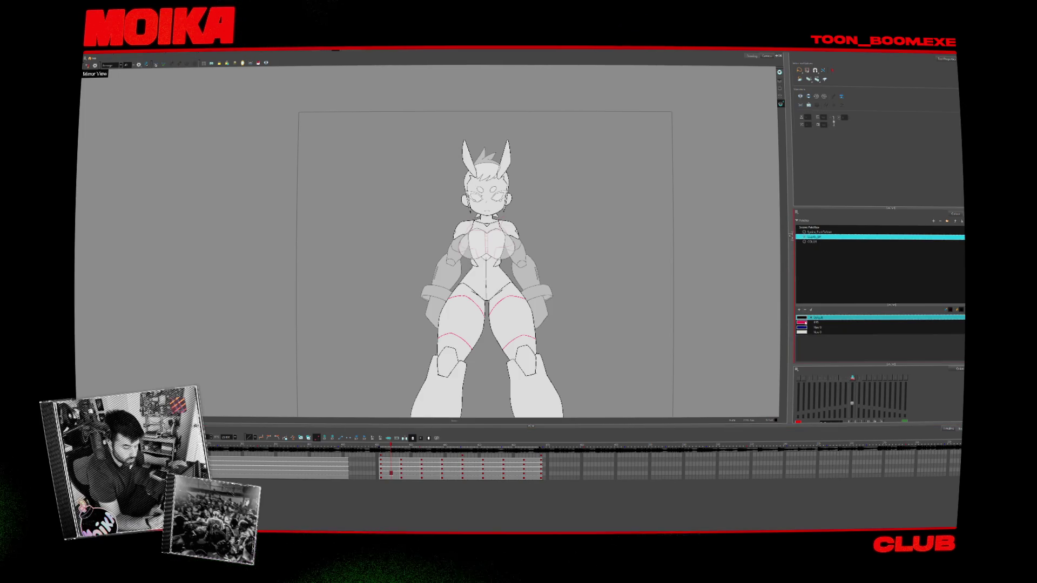
pyautogui.click(799, 309)
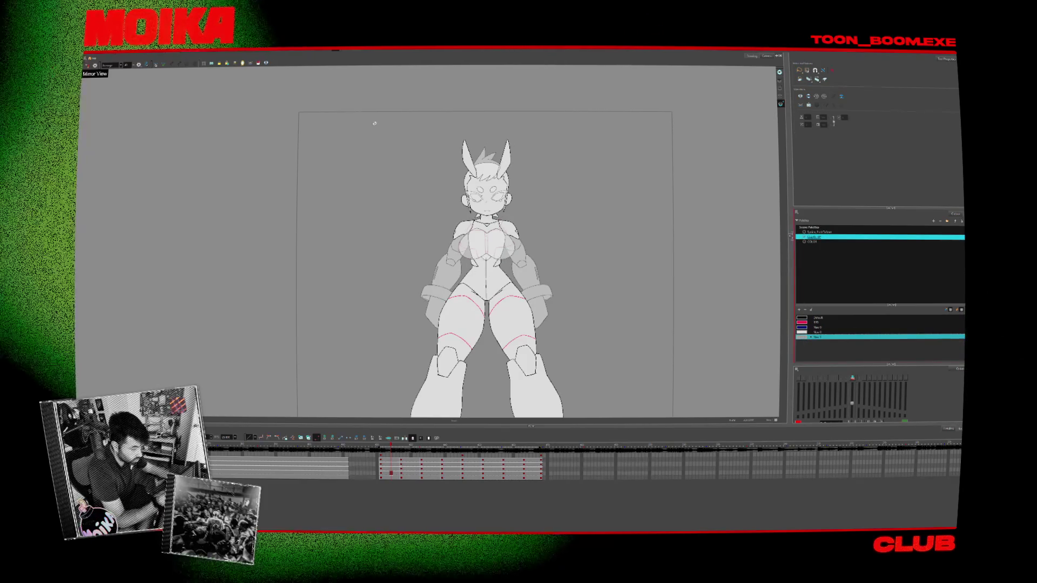
pyautogui.click(257, 64)
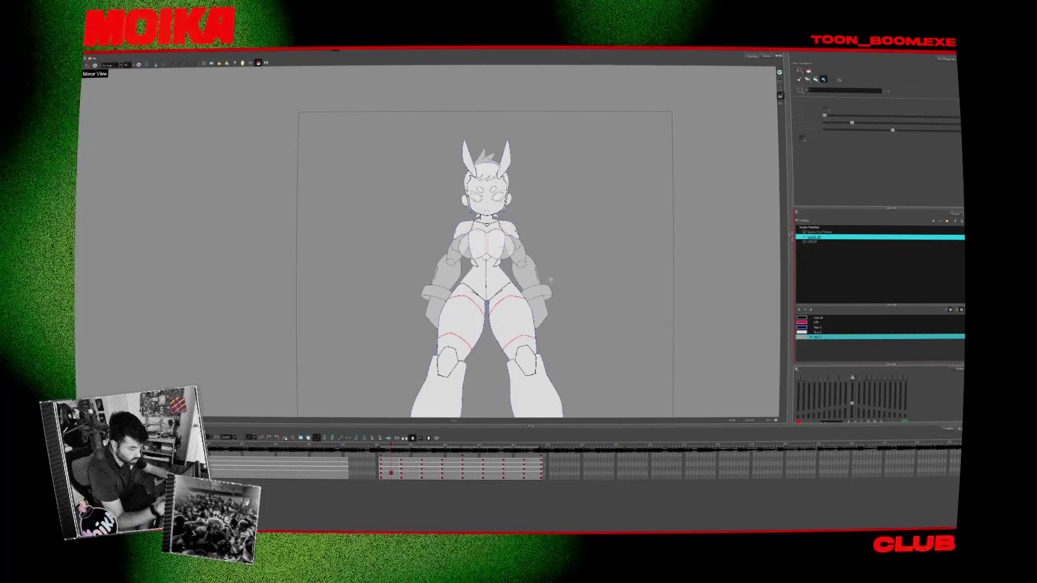
# Fill the right lower leg darker grey, then revert it to light grey
pyautogui.click(540, 378)
pyautogui.scroll(-3, 556, 335)
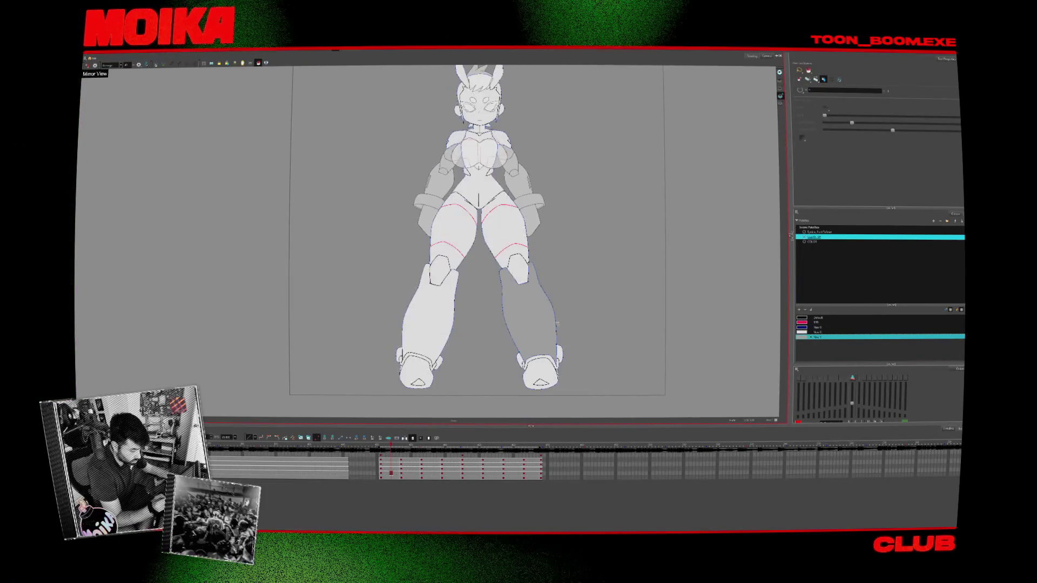
pyautogui.click(500, 276)
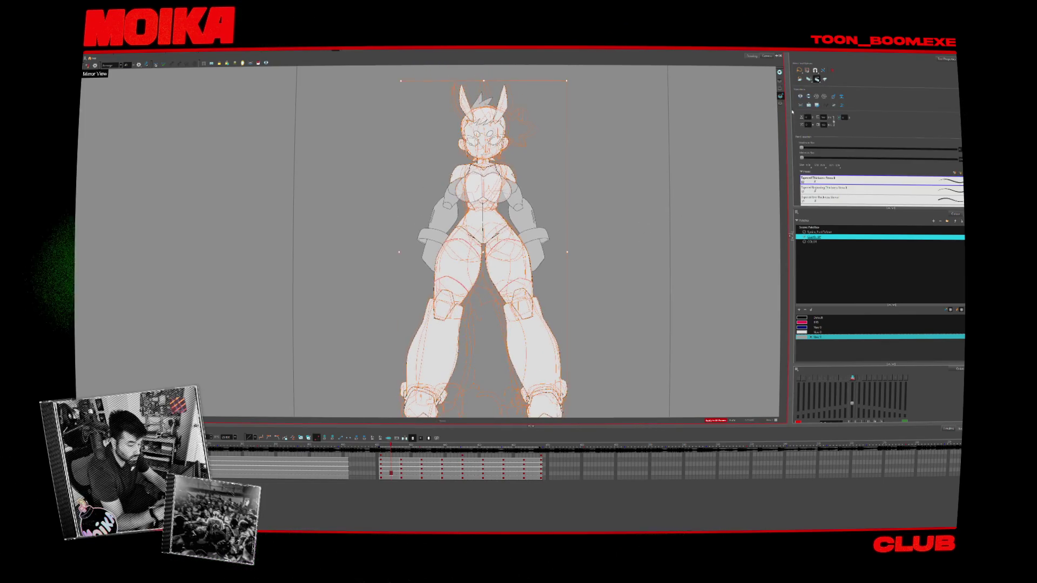
pyautogui.hotkey('alt', 'b')
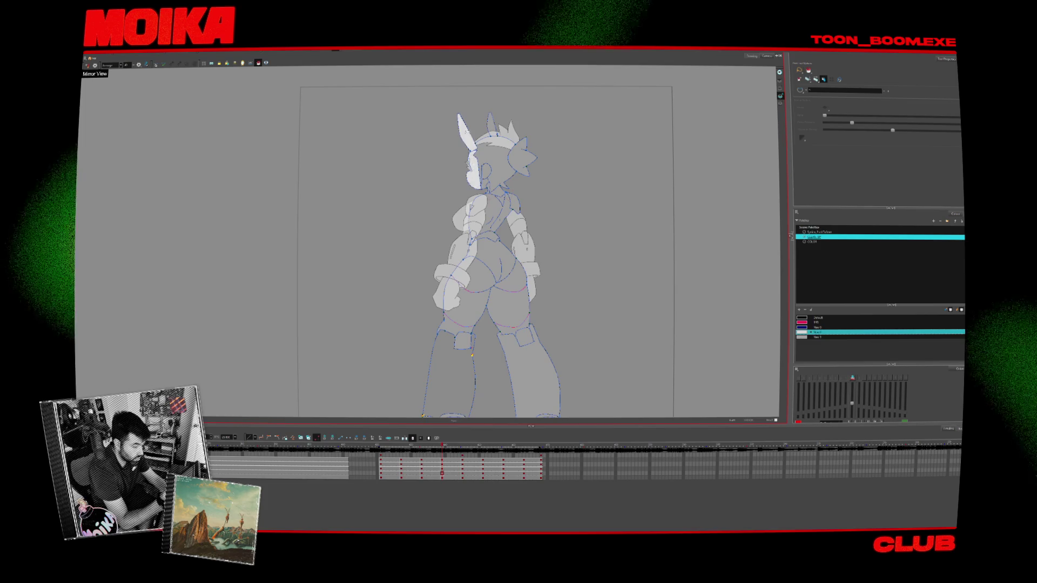
# Fill the right ear and left buttock armour white across the turnaround drawings
pyautogui.press('.')
pyautogui.press(',')
pyautogui.press('.')
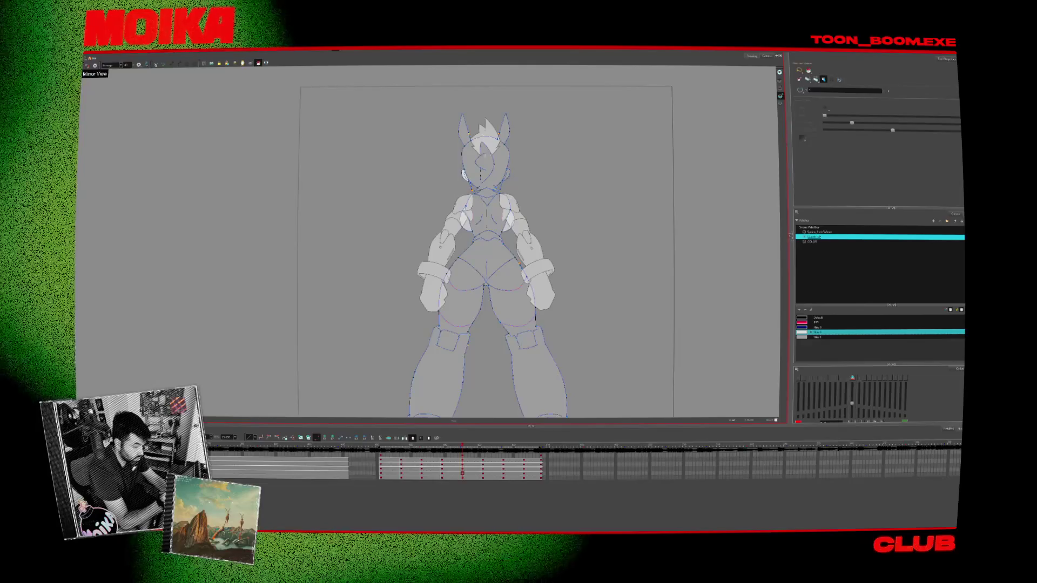
pyautogui.click(503, 130)
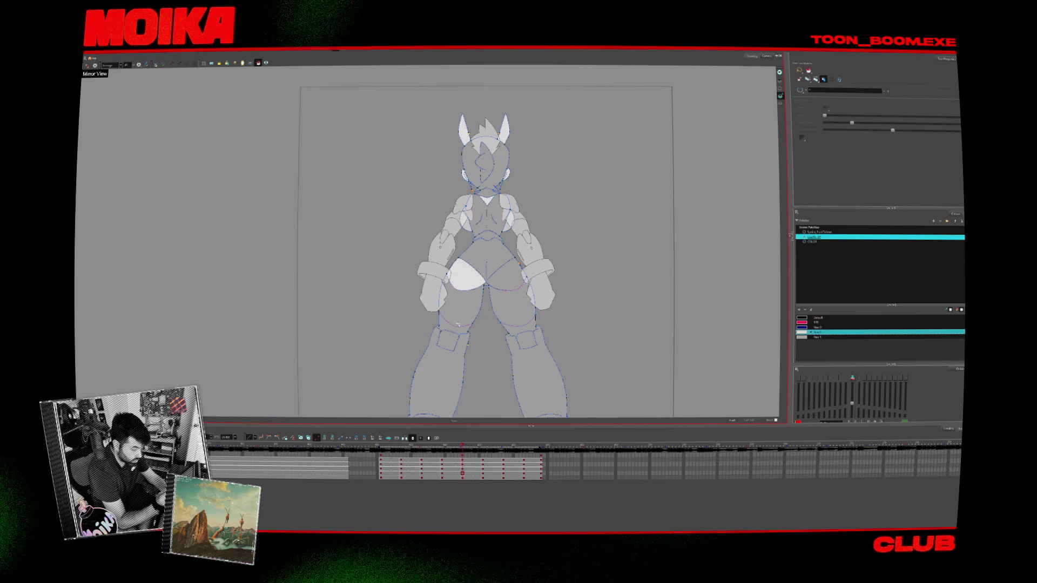
pyautogui.press('f')
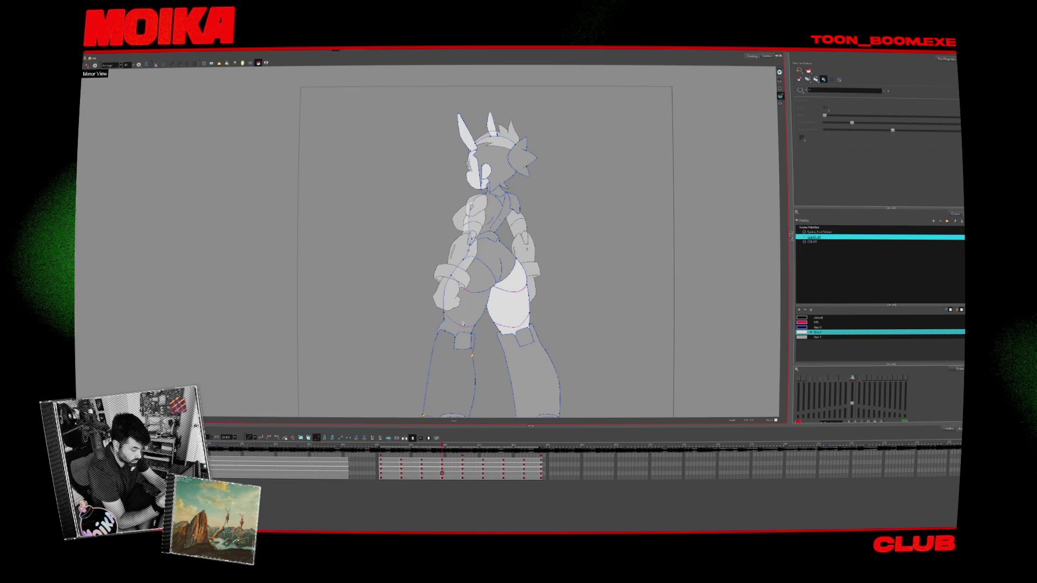
pyautogui.click(465, 322)
pyautogui.press('f')
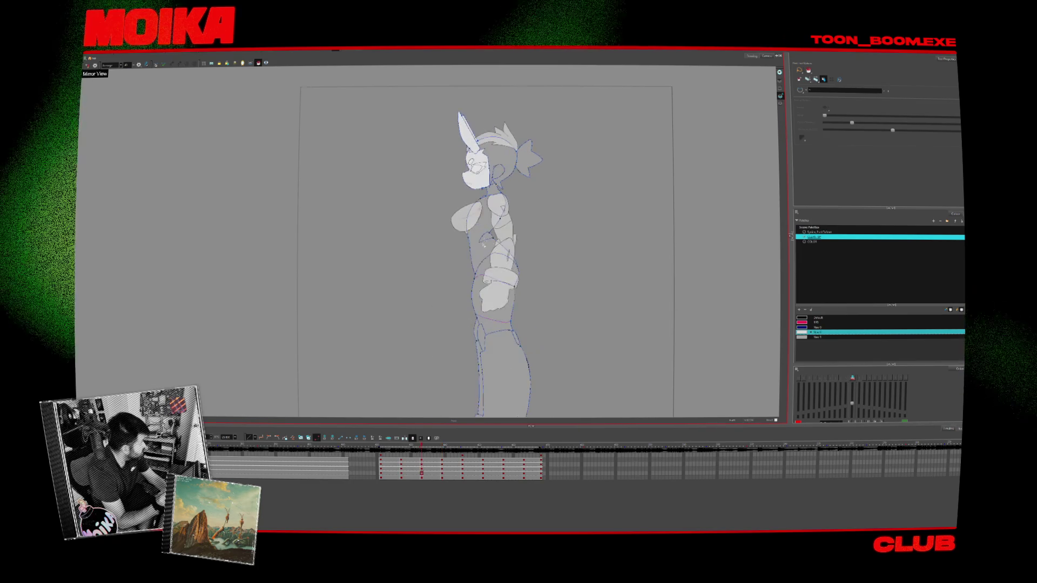
pyautogui.scroll(3, 495, 298)
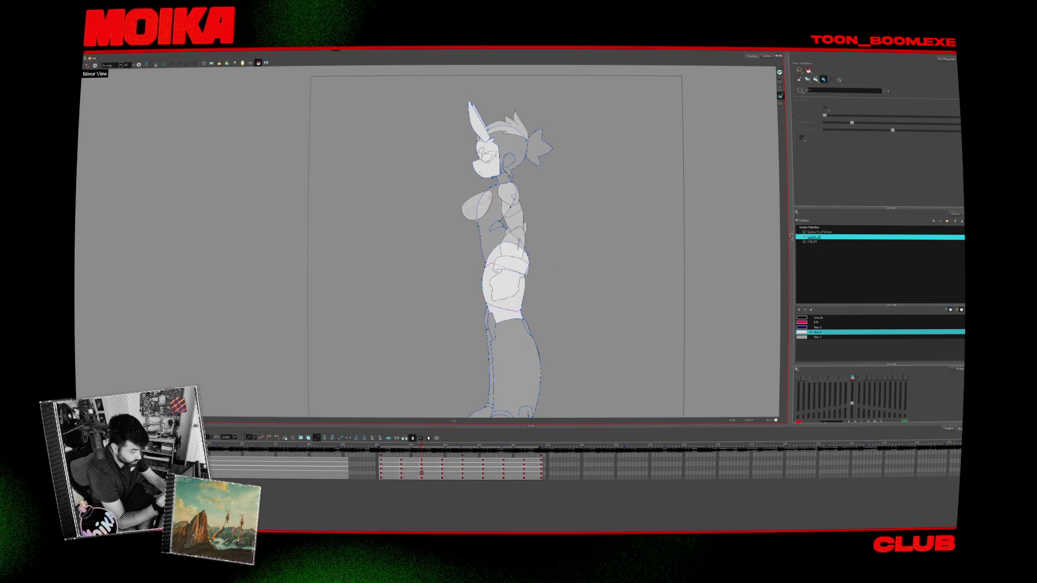
pyautogui.press(',')
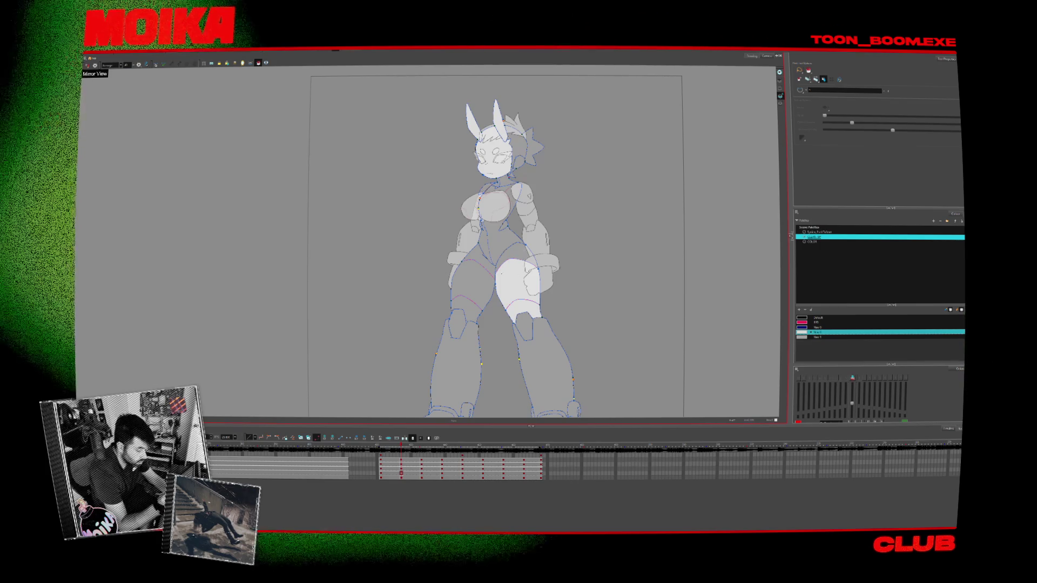
pyautogui.press('Return')
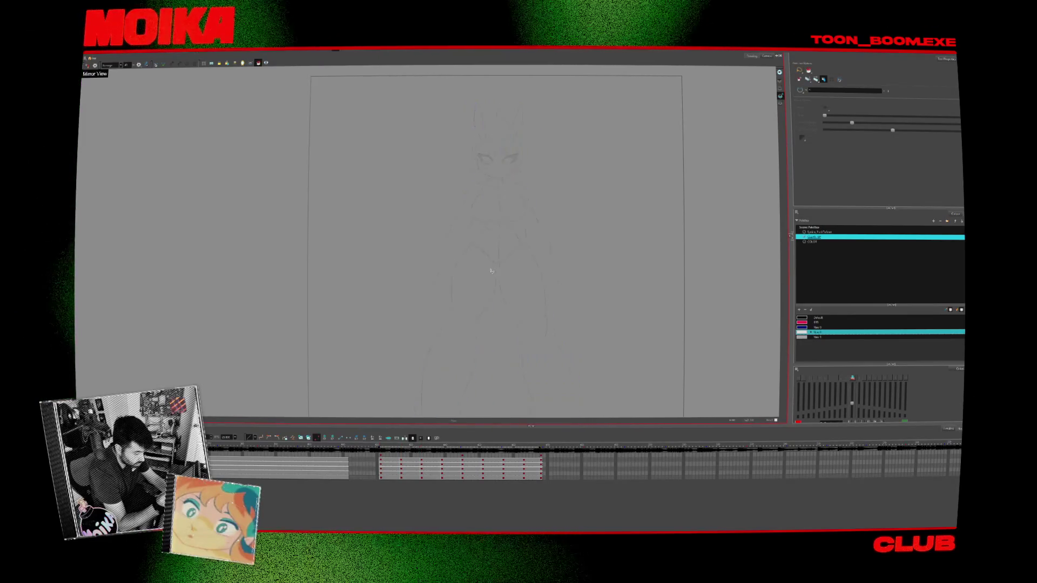
# Frame the front character and move to the next turnaround drawing
pyautogui.click(394, 444)
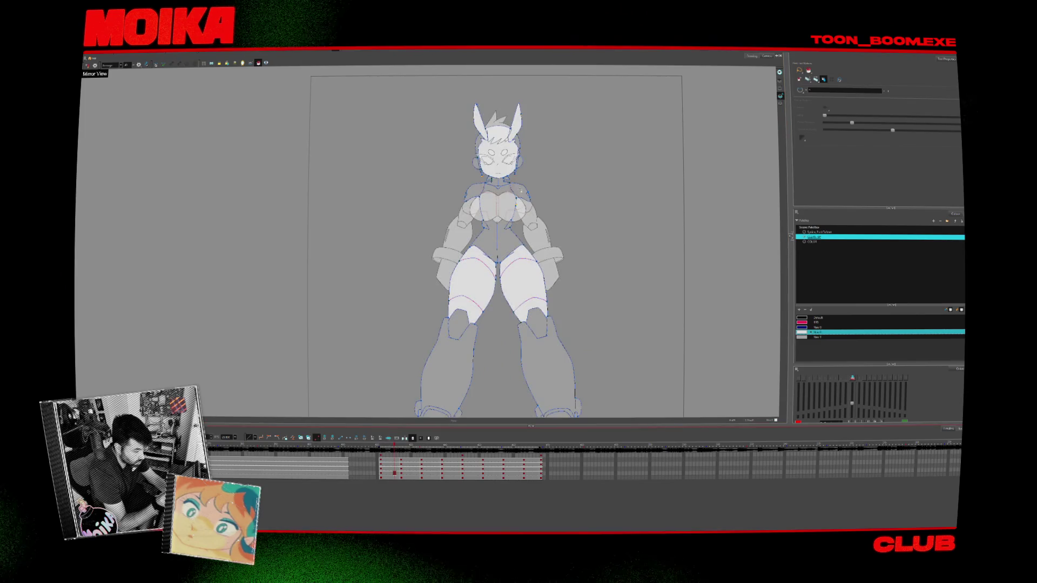
pyautogui.moveTo(529, 179); pyautogui.dragTo(546, 229)
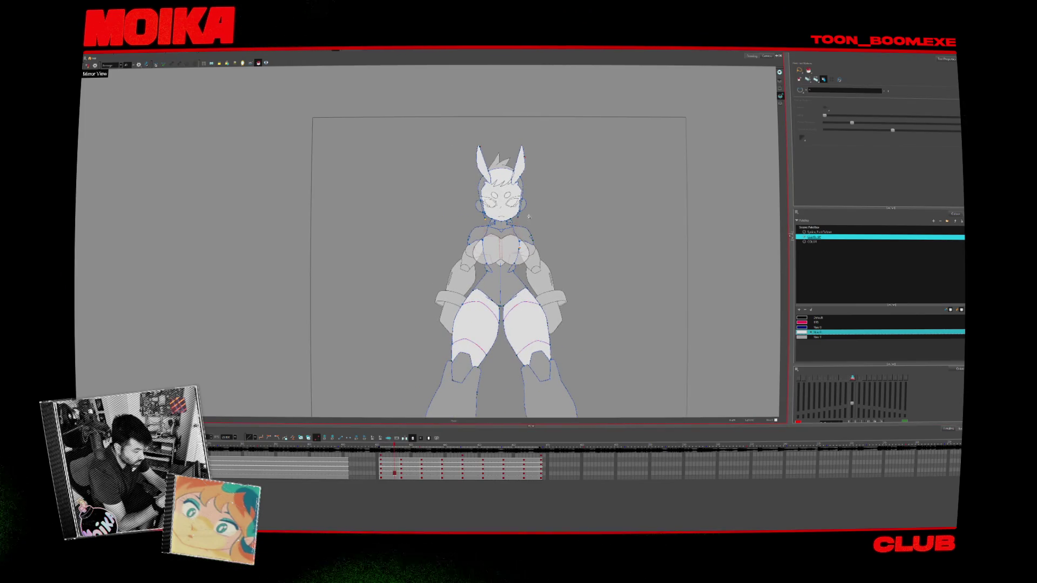
pyautogui.press('g')
pyautogui.scroll(-3, 572, 232)
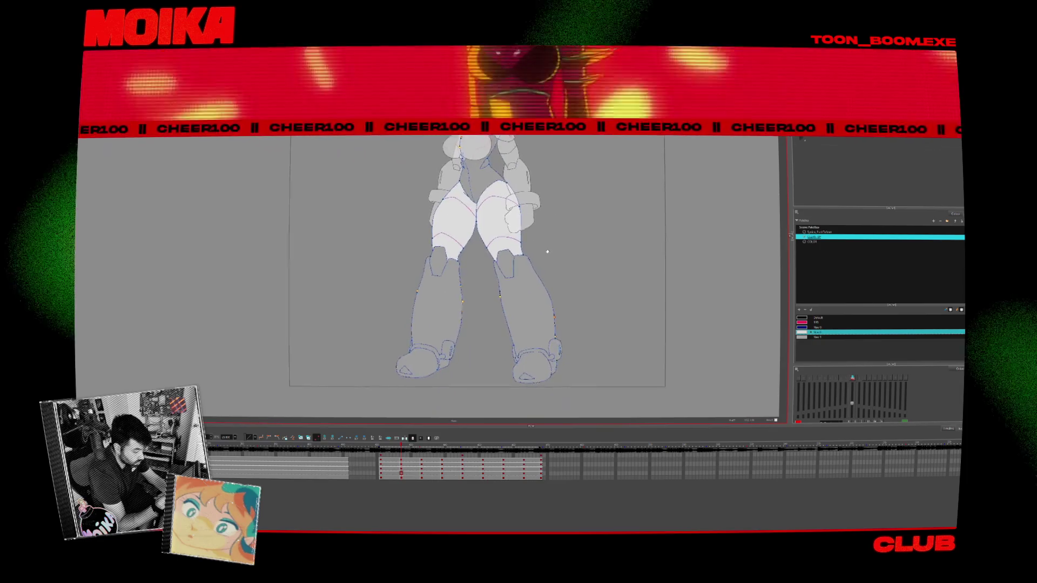
# Fill the knee pads, both boot cuffs and the right toe cap white
pyautogui.click(558, 373)
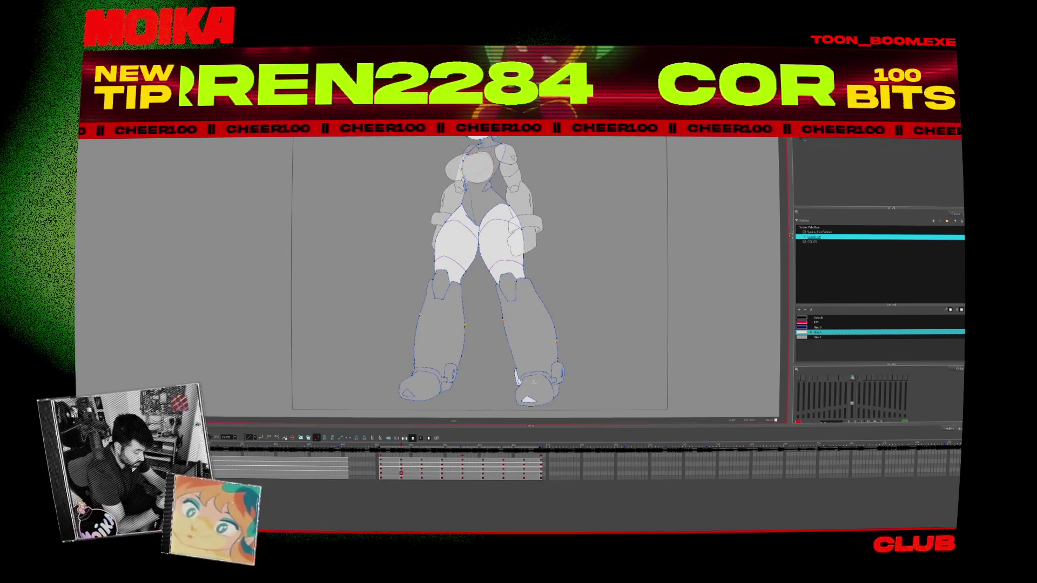
pyautogui.click(530, 400)
pyautogui.click(534, 375)
pyautogui.click(432, 374)
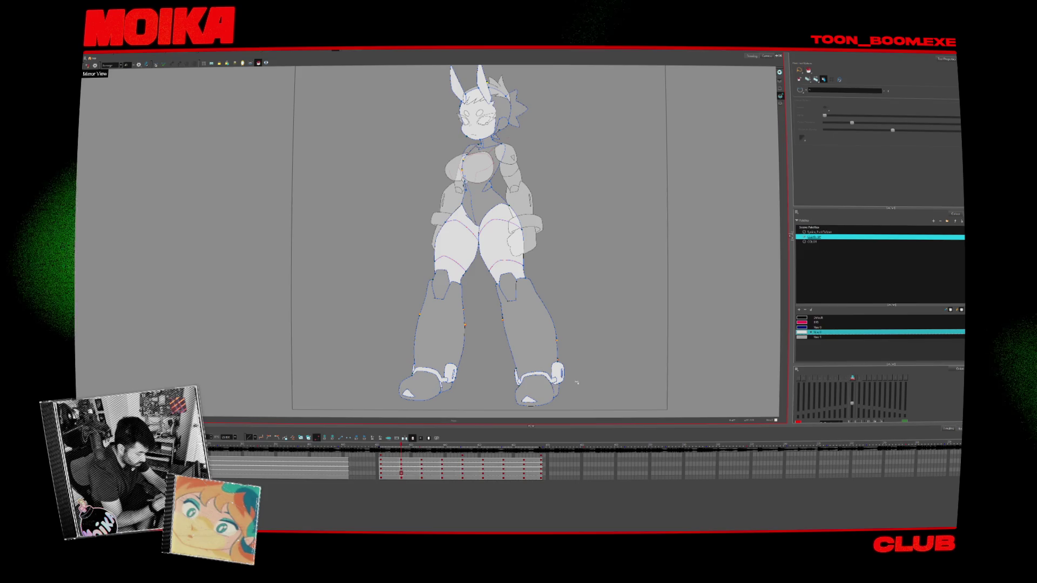
pyautogui.click(509, 294)
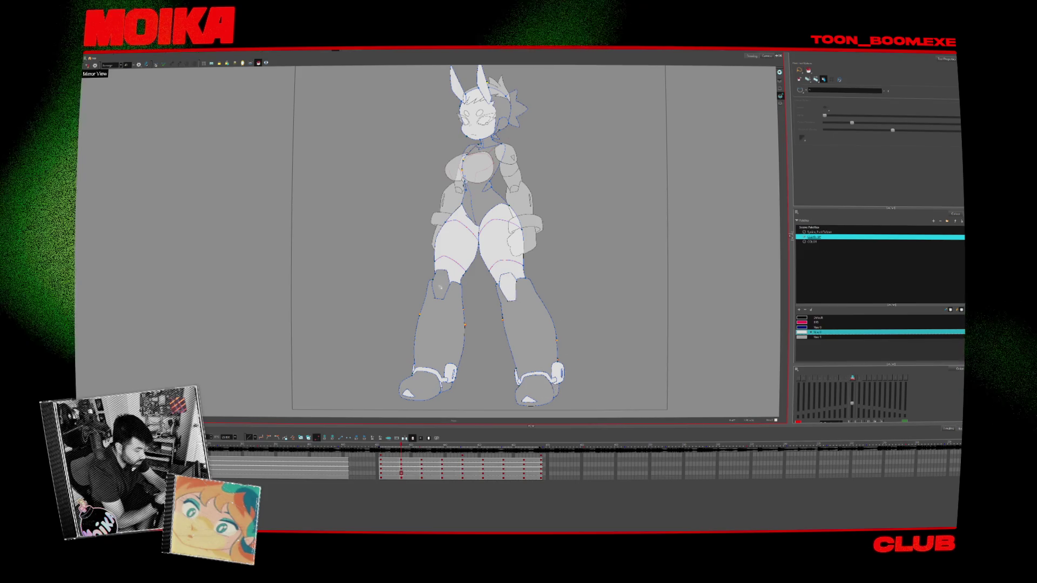
pyautogui.moveTo(596, 307); pyautogui.dragTo(585, 346)
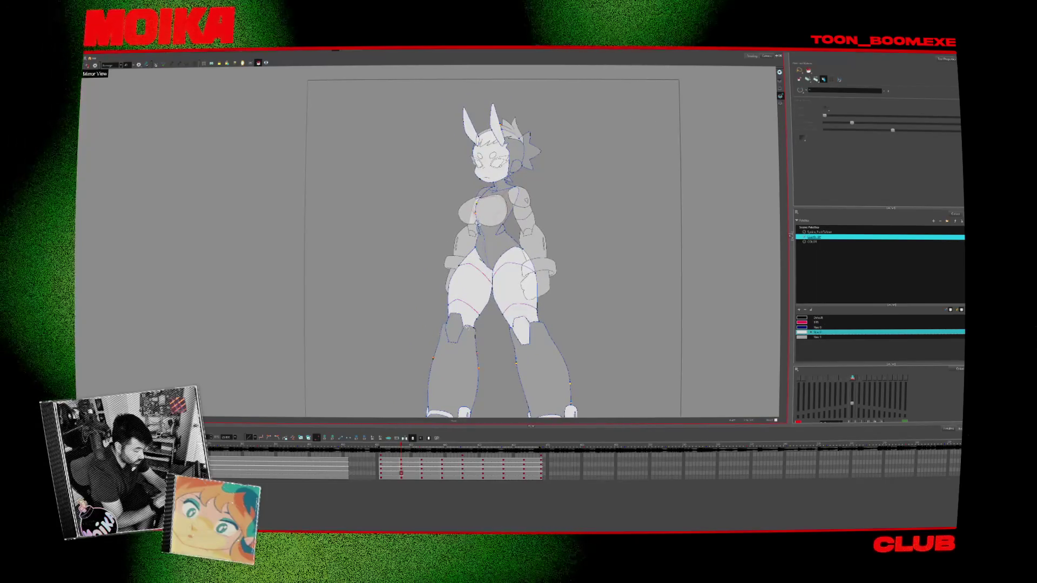
pyautogui.scroll(2, 502, 199)
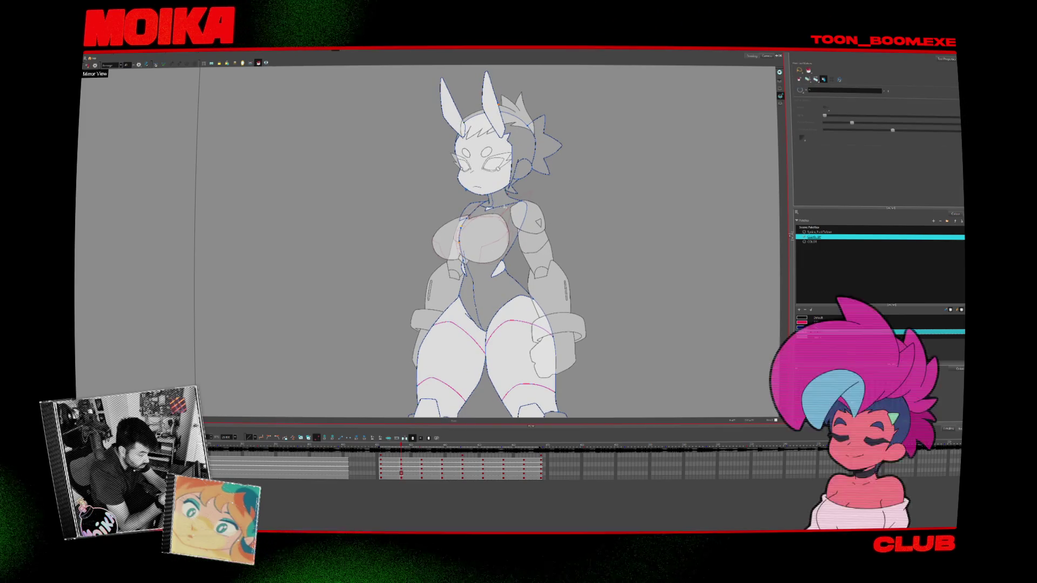
# Move to the back-view drawing and fill the left lower leg a darker grey
pyautogui.press('g')
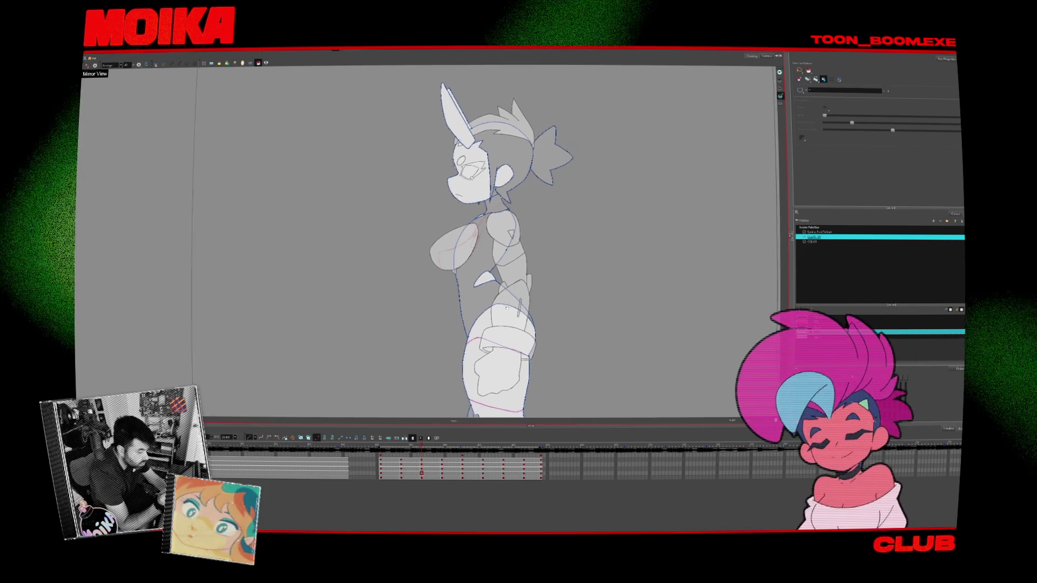
pyautogui.press('g')
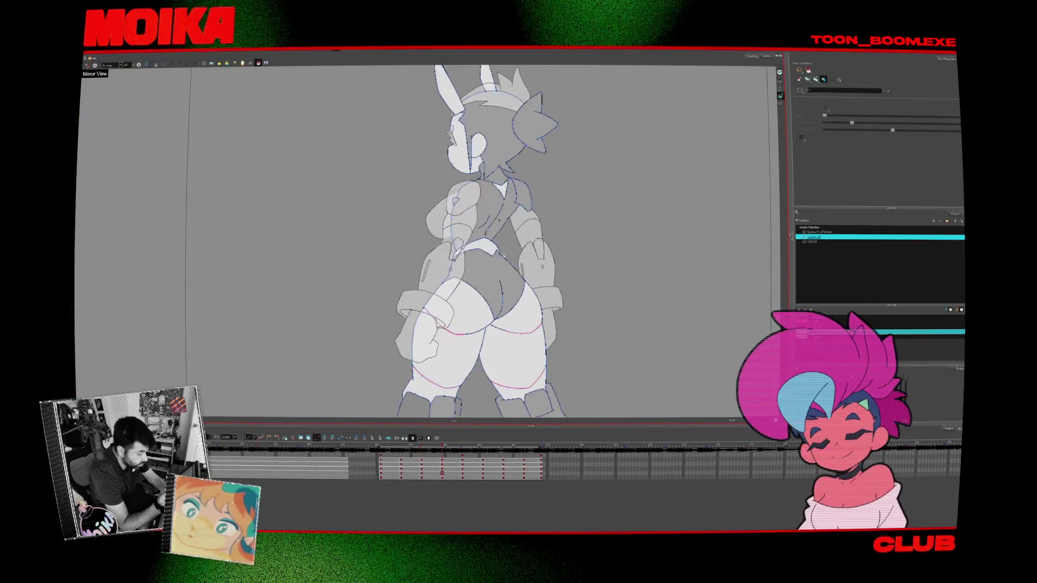
pyautogui.scroll(-3, 507, 301)
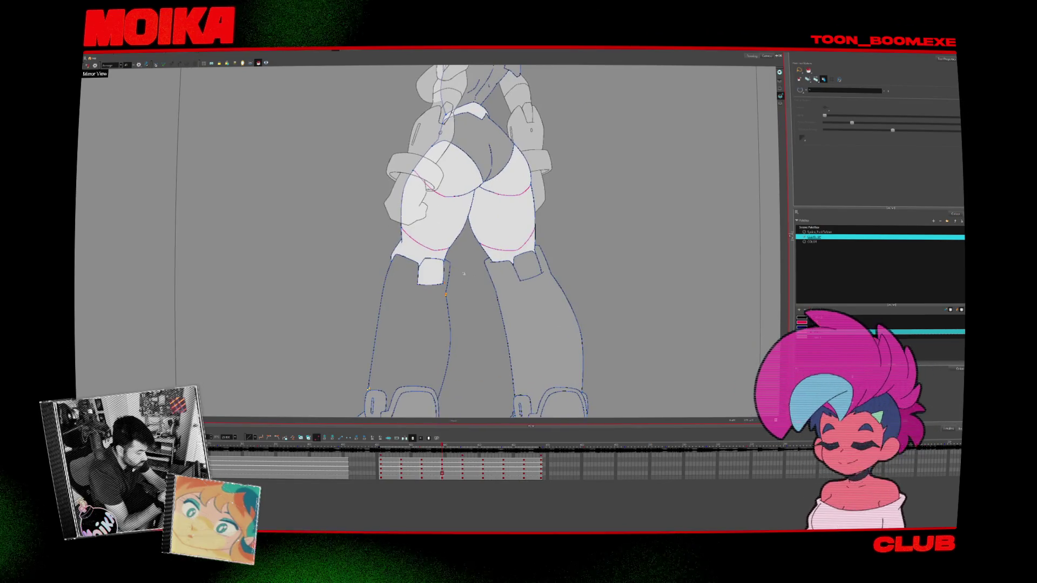
pyautogui.scroll(-2, 534, 298)
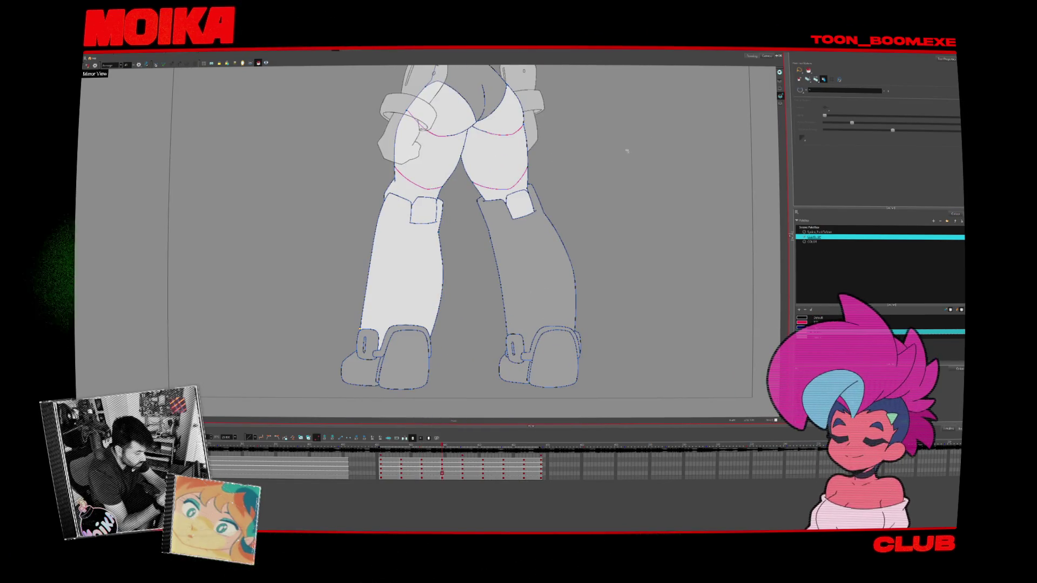
pyautogui.click(409, 293)
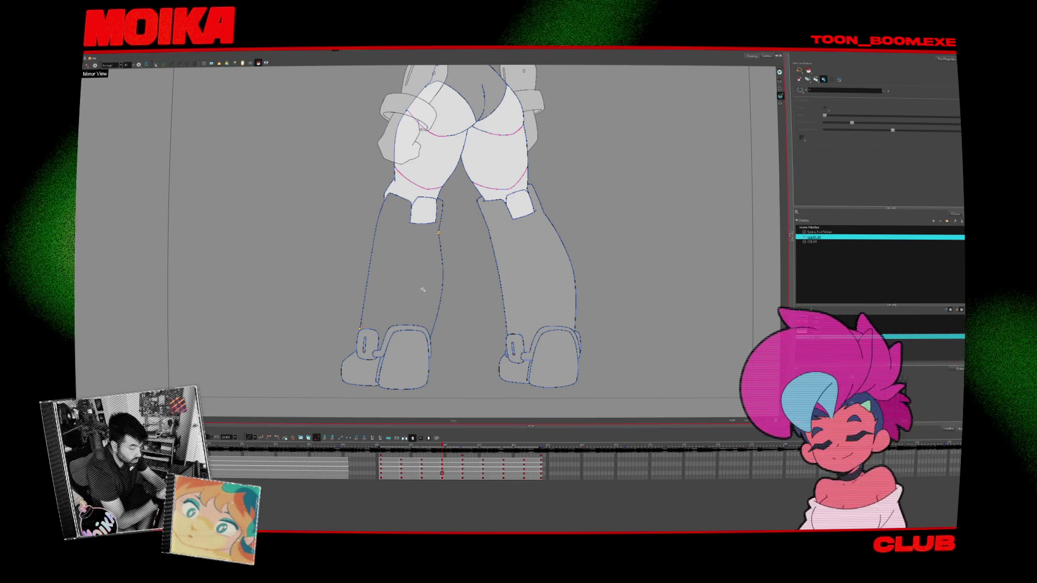
pyautogui.click(804, 93)
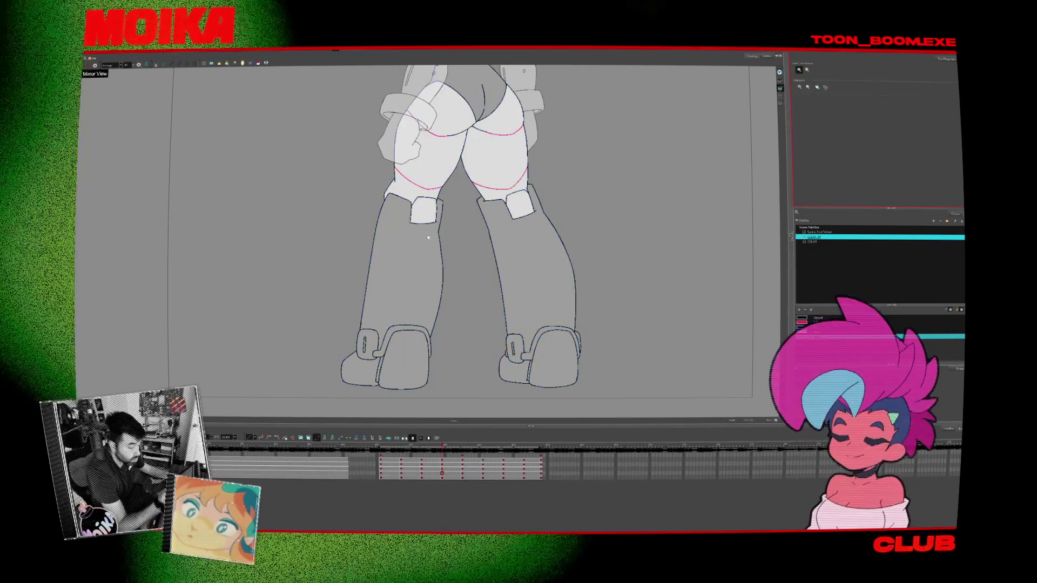
# Zoom in on the lower legs and compare the back view with the side and three-quarter poses
pyautogui.scroll(5, 438, 222)
pyautogui.hotkey('alt', 'b')
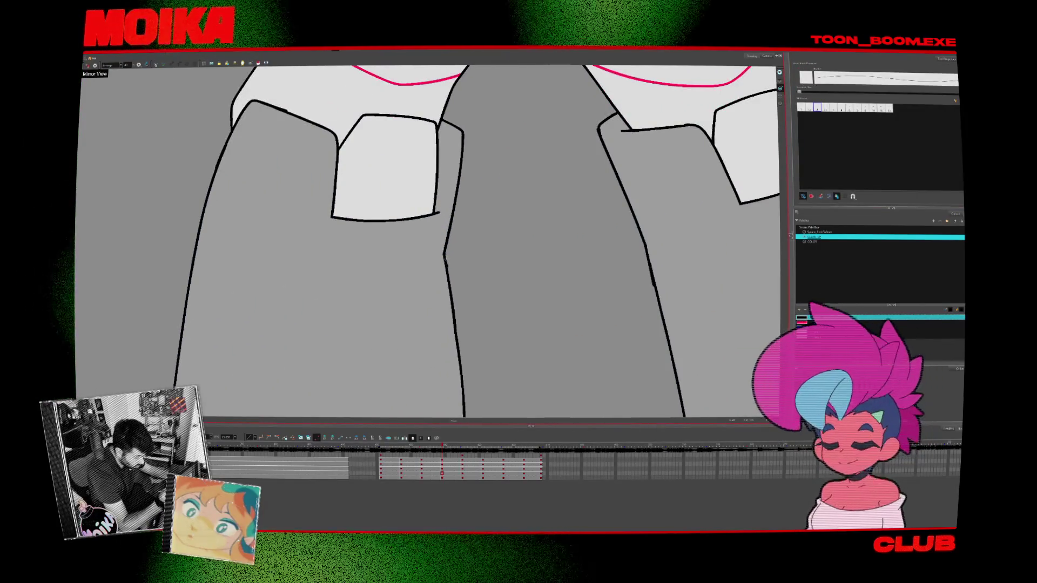
pyautogui.scroll(-5, 468, 259)
pyautogui.moveTo(521, 209); pyautogui.dragTo(497, 223)
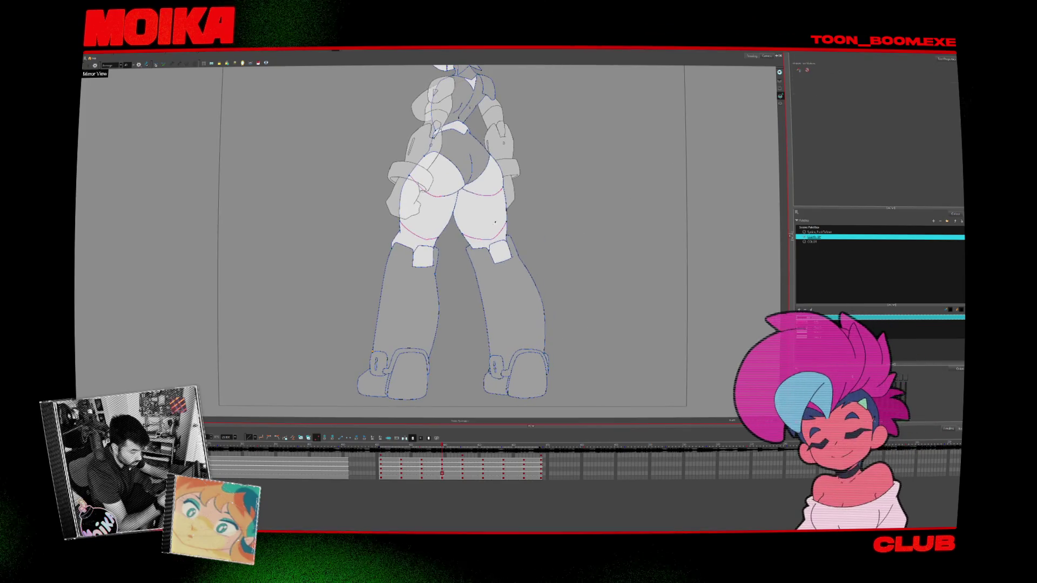
pyautogui.moveTo(544, 308); pyautogui.dragTo(551, 303)
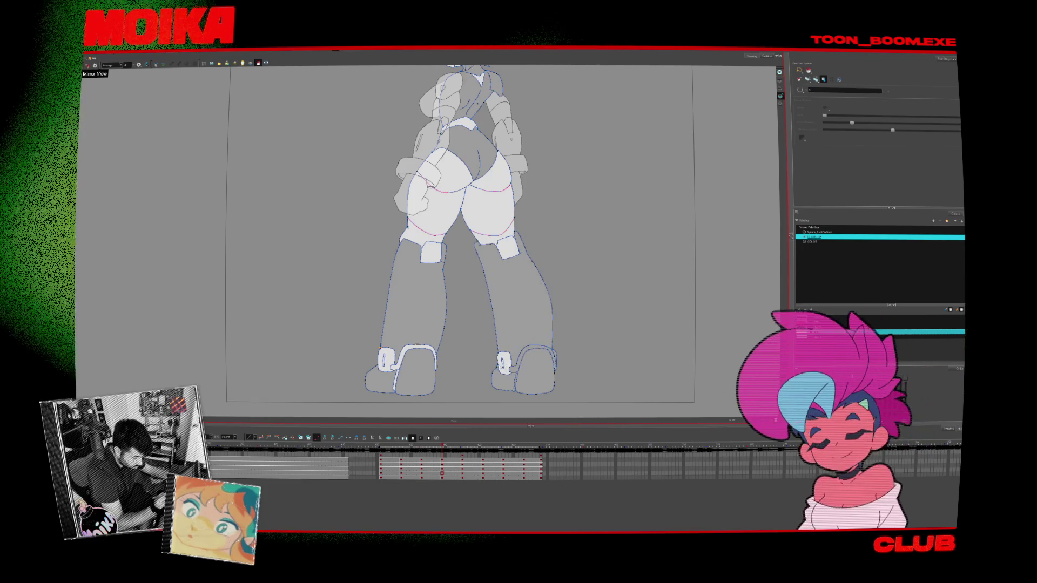
pyautogui.press('f')
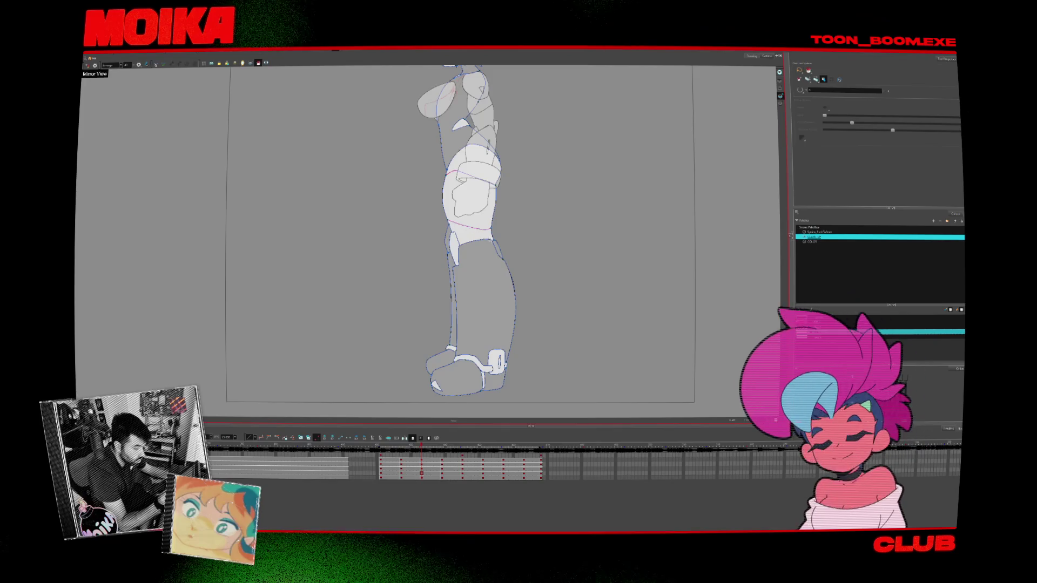
pyautogui.press('g')
pyautogui.press('g')
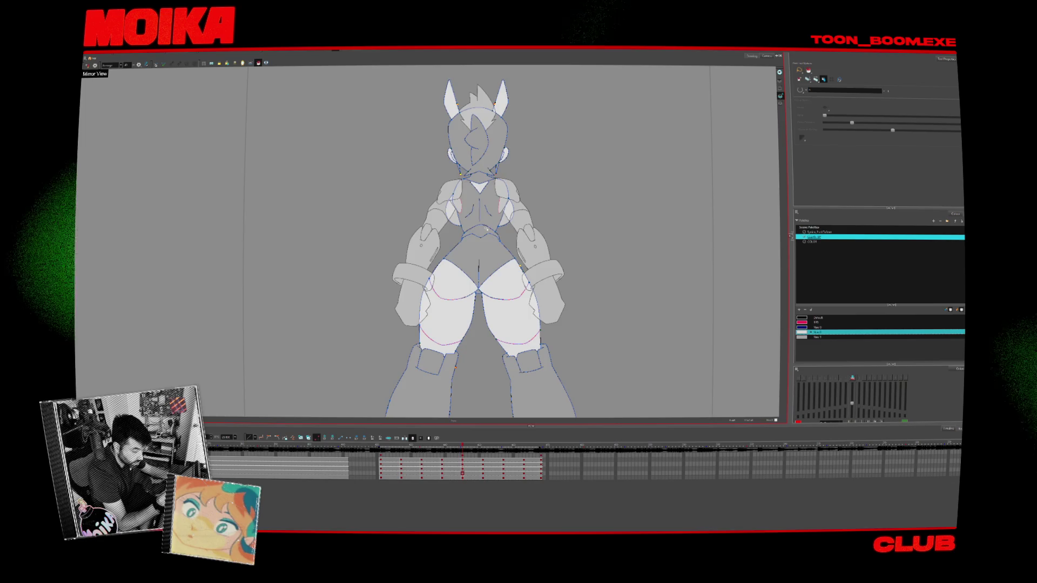
pyautogui.press('f')
pyautogui.press('g')
# Paint the left and right boot cuff bands white in the back view
pyautogui.scroll(-3, 542, 295)
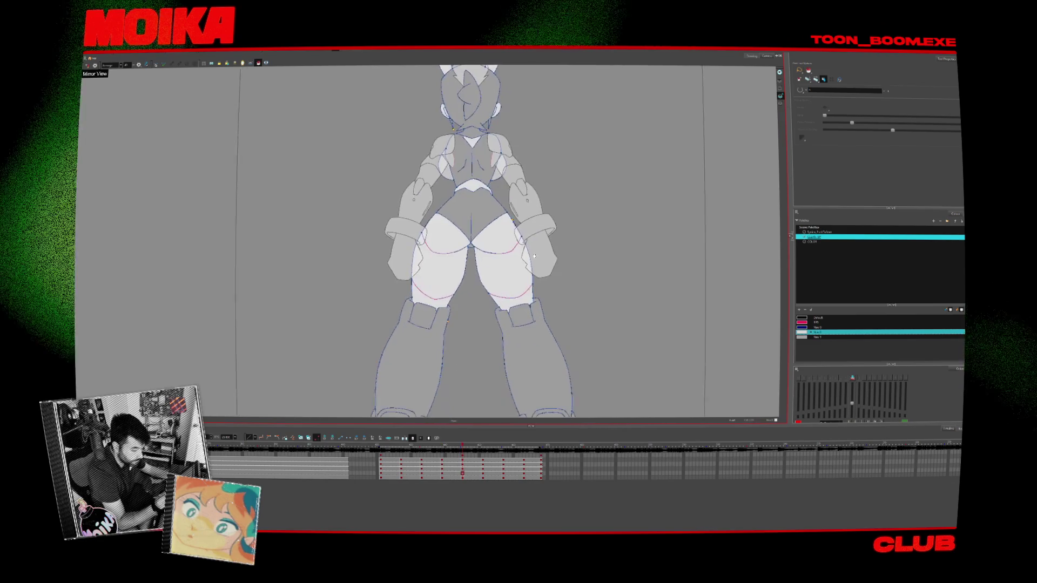
pyautogui.click(408, 396)
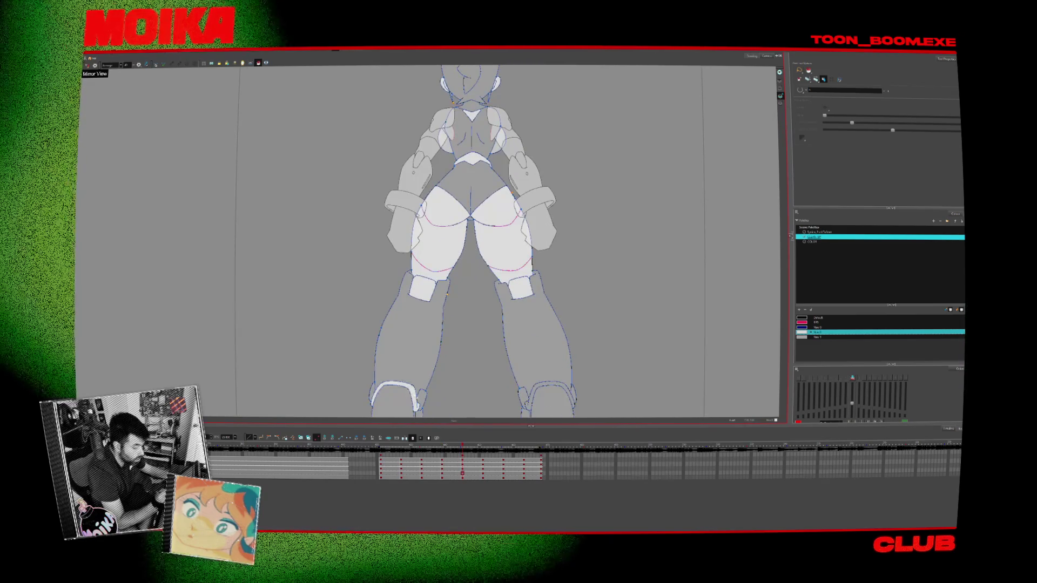
pyautogui.scroll(-2, 459, 360)
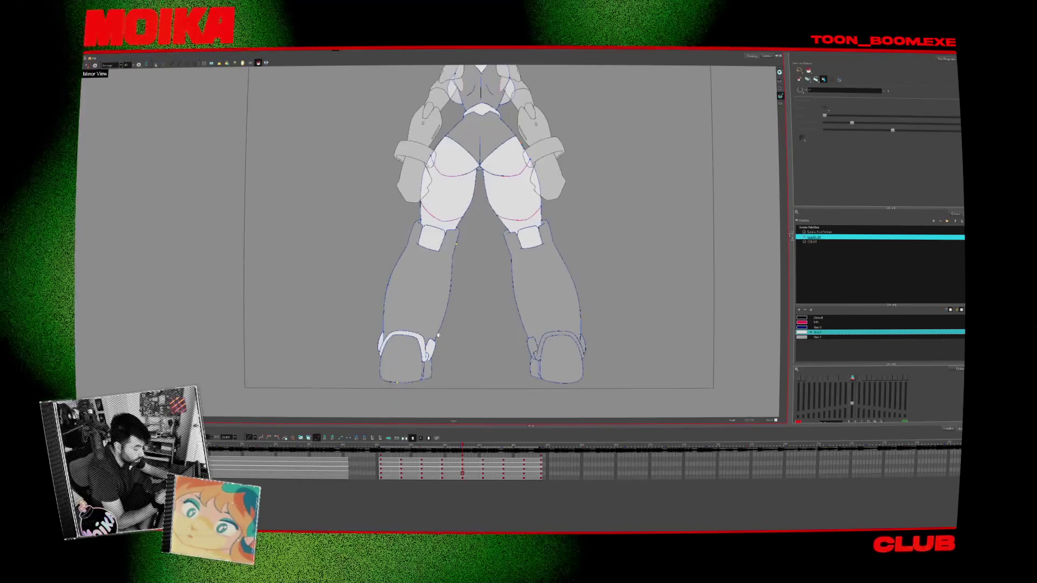
pyautogui.click(556, 338)
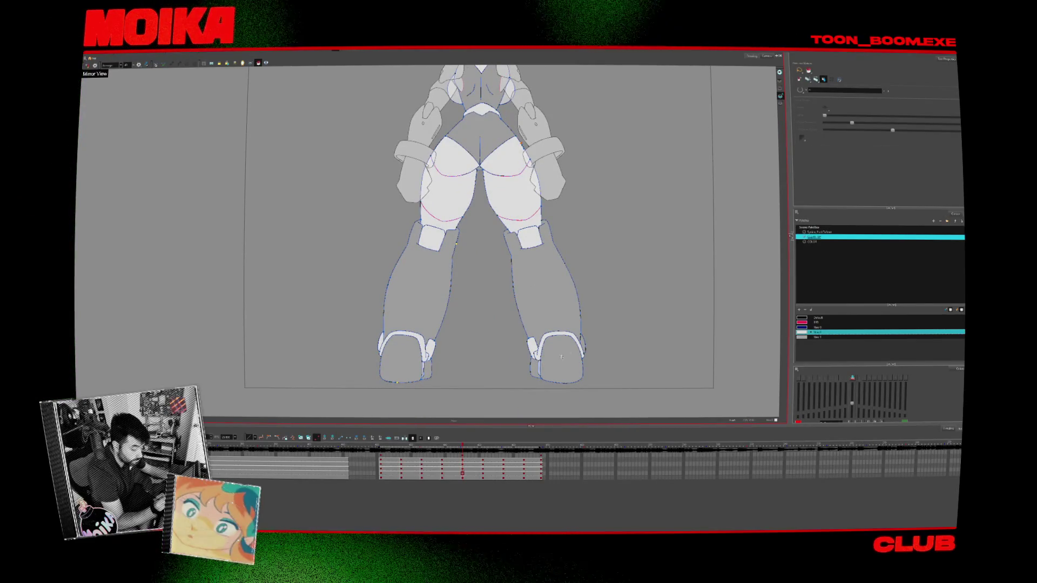
pyautogui.click(802, 337)
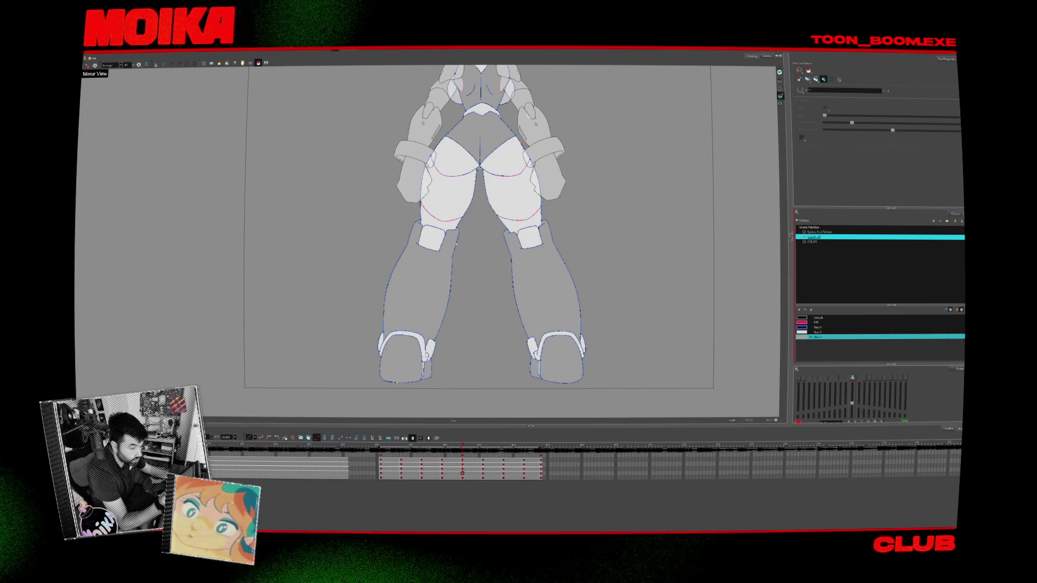
pyautogui.scroll(3, 649, 201)
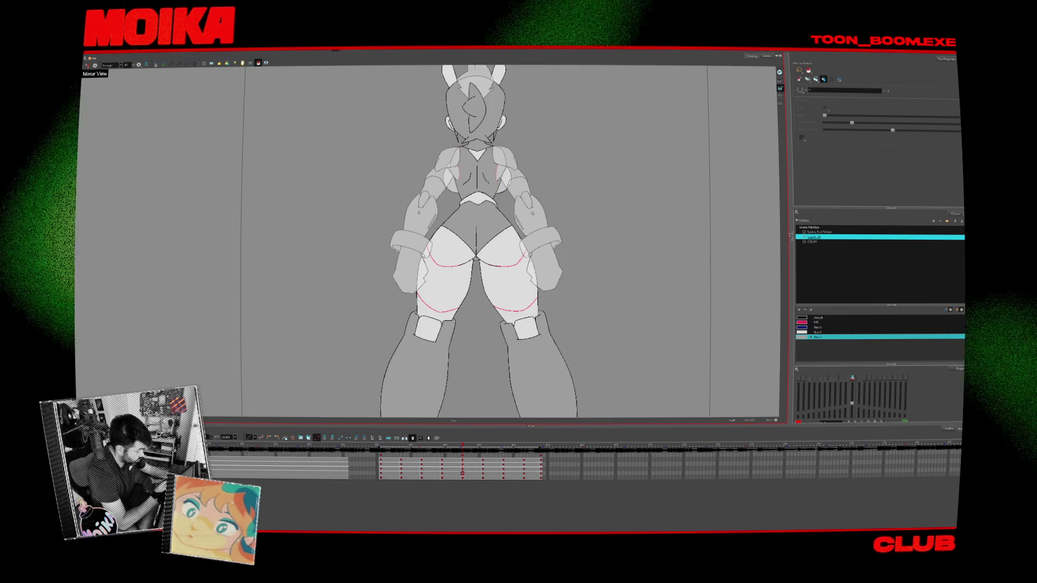
# Switch between the shoulders, full-body and thighs drawing layers in the timeline
pyautogui.click(462, 467)
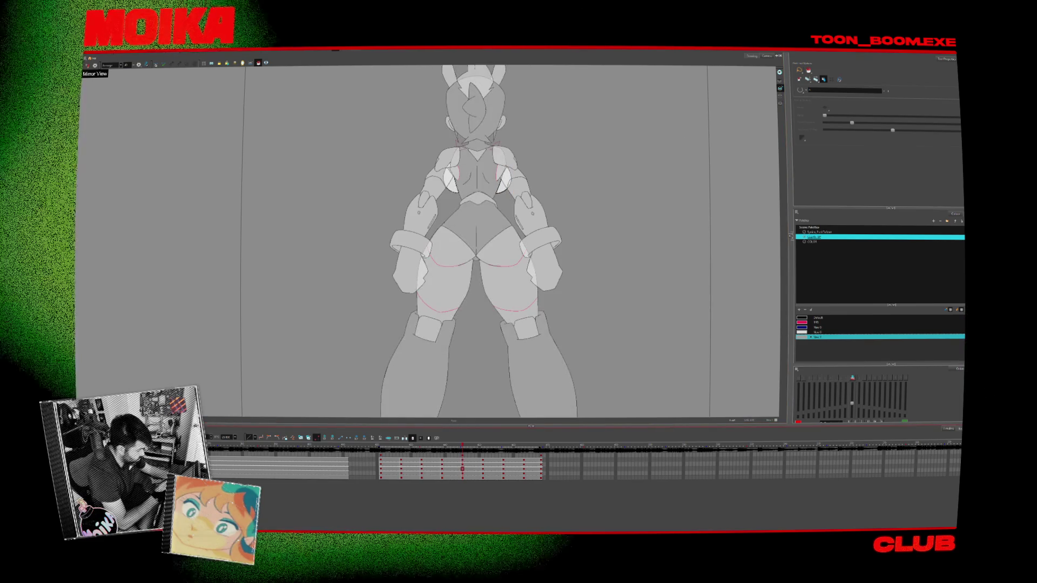
pyautogui.click(442, 467)
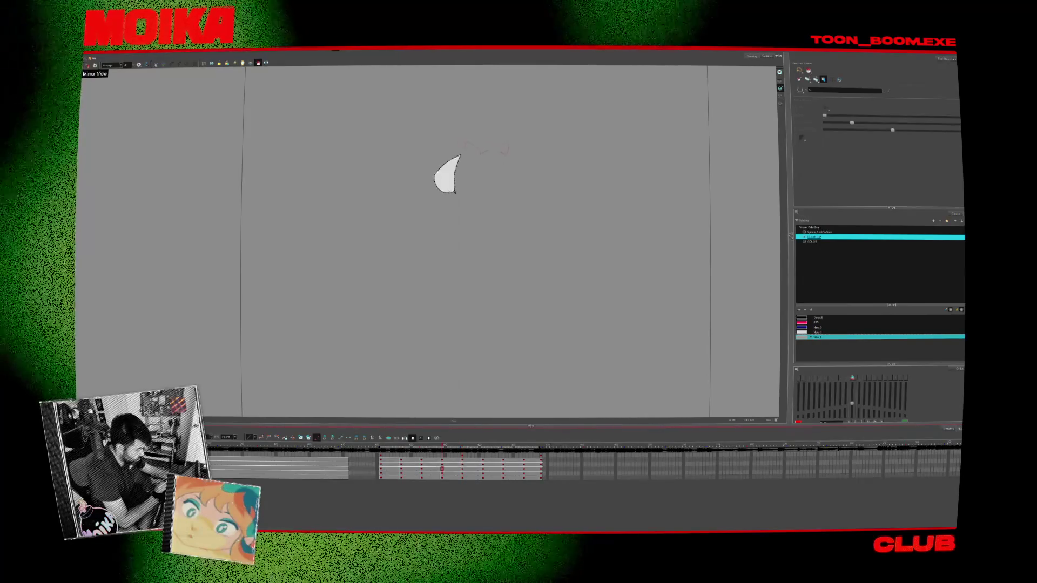
pyautogui.click(452, 468)
pyautogui.click(463, 467)
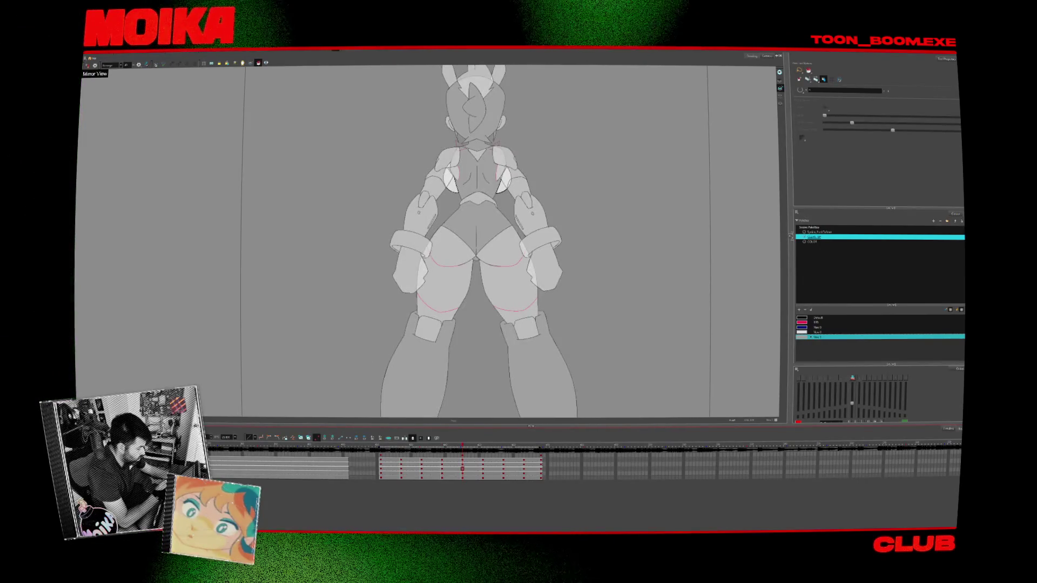
pyautogui.click(463, 473)
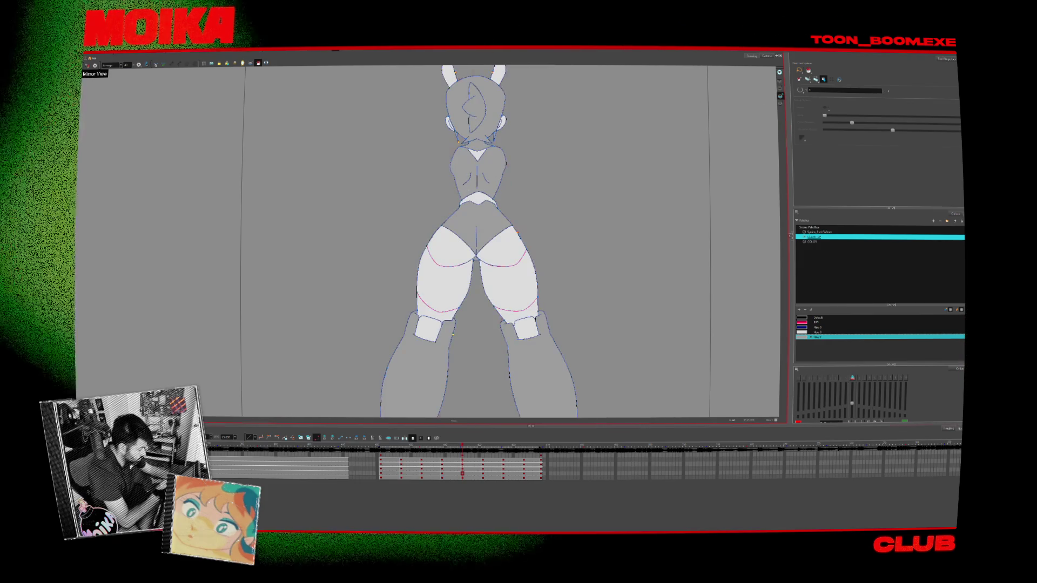
# Turn on onion skin, jump to a later frame and select the legs and hips drawing
pyautogui.hotkey('alt', 'o')
pyautogui.hotkey('alt', 'o')
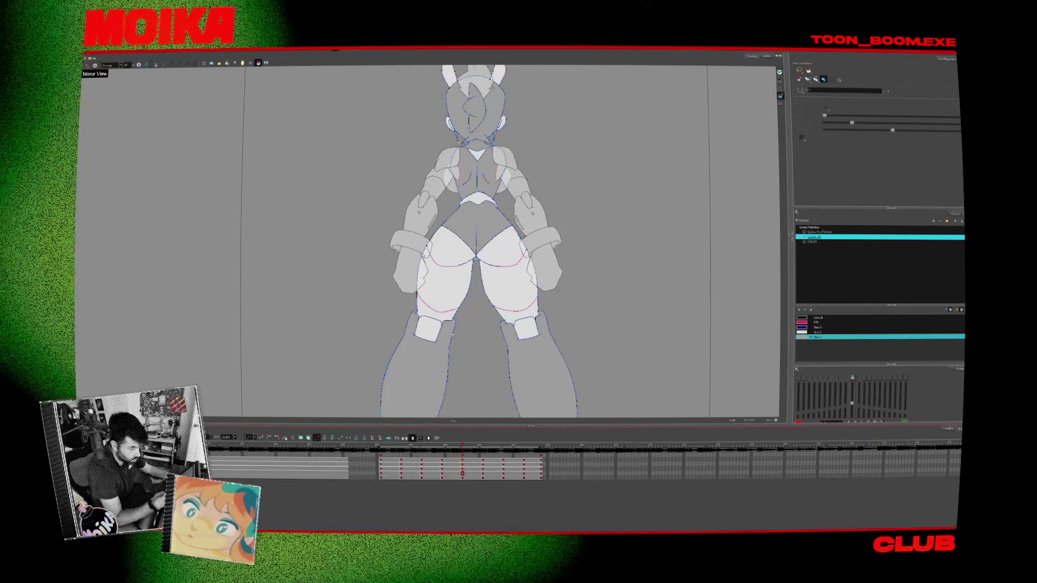
pyautogui.click(481, 448)
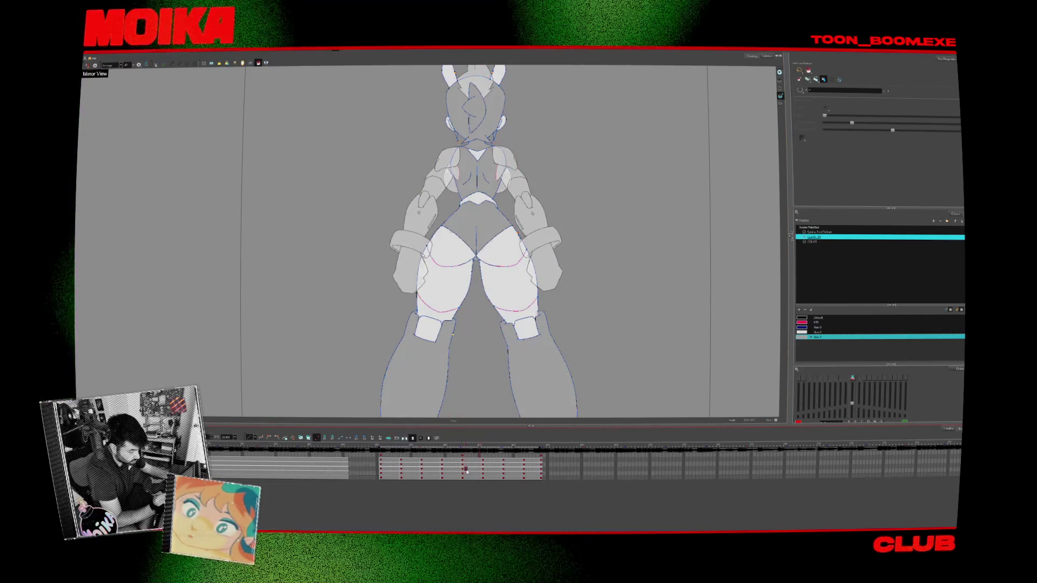
pyautogui.click(469, 465)
pyautogui.click(473, 473)
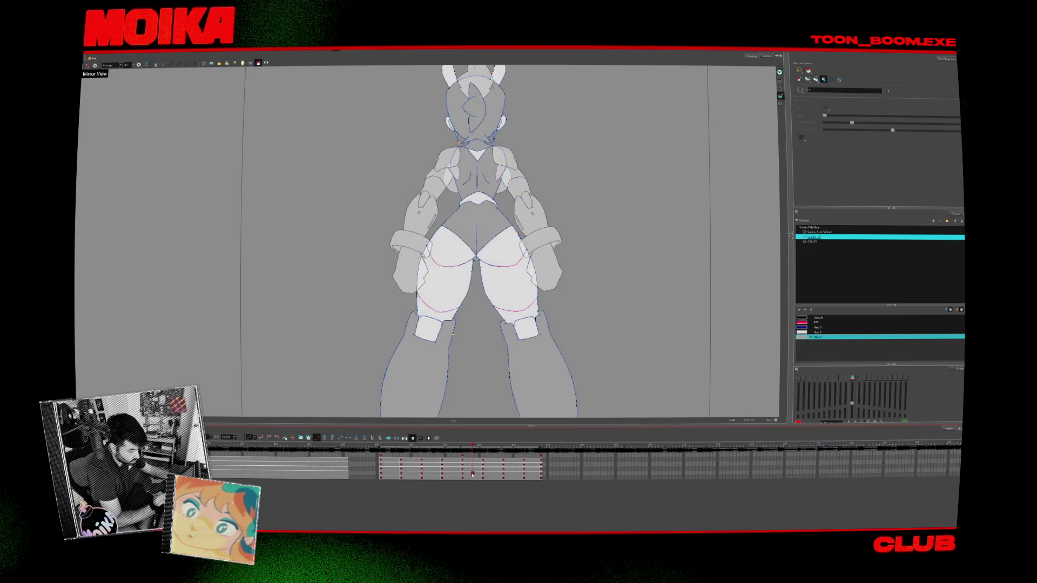
# Step forward to the front-view pose and paint the right boot's cuff white
pyautogui.press('.')
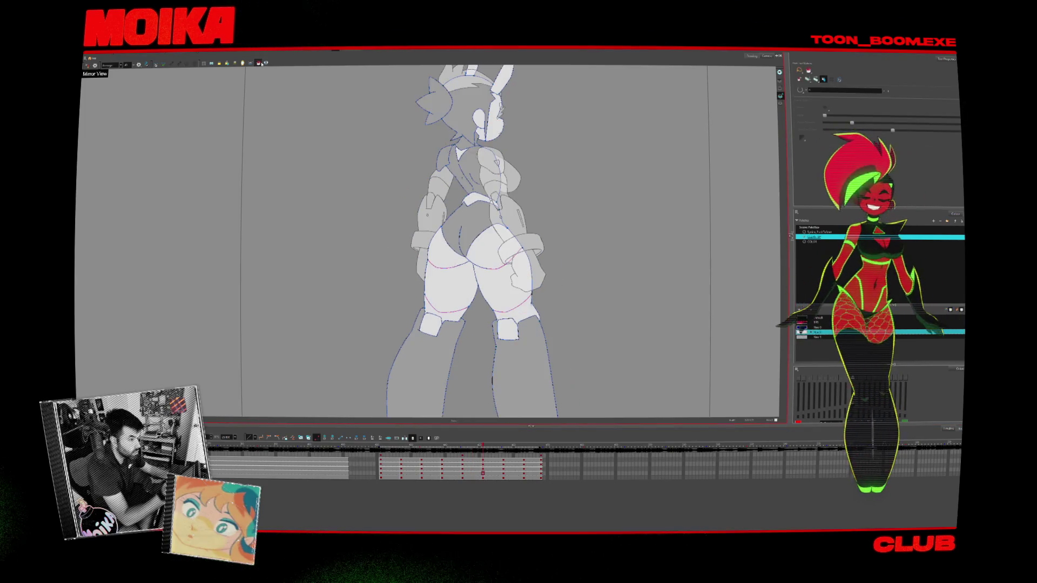
pyautogui.press('.')
pyautogui.press('.')
pyautogui.press('.')
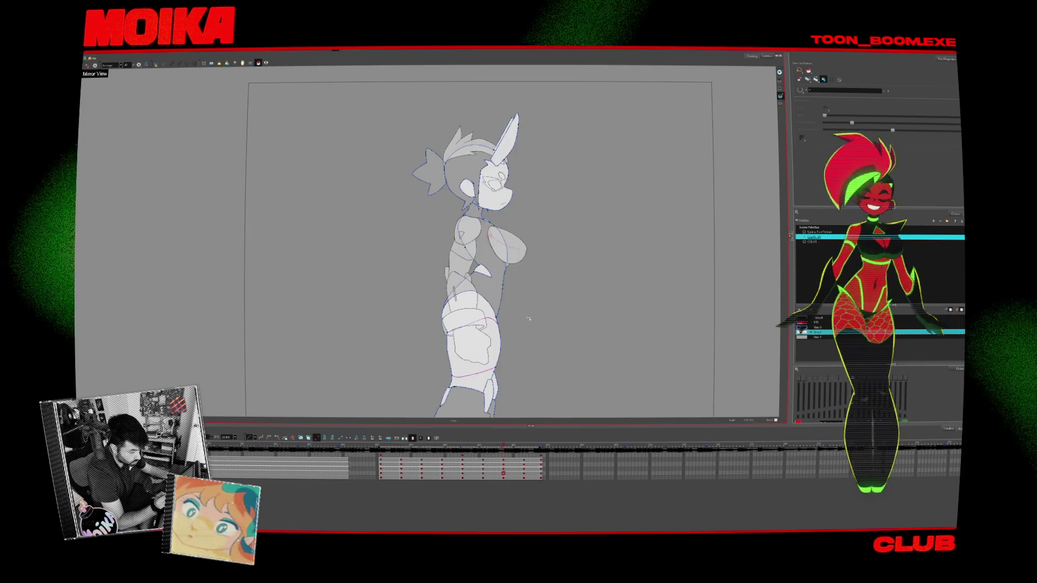
pyautogui.press('.')
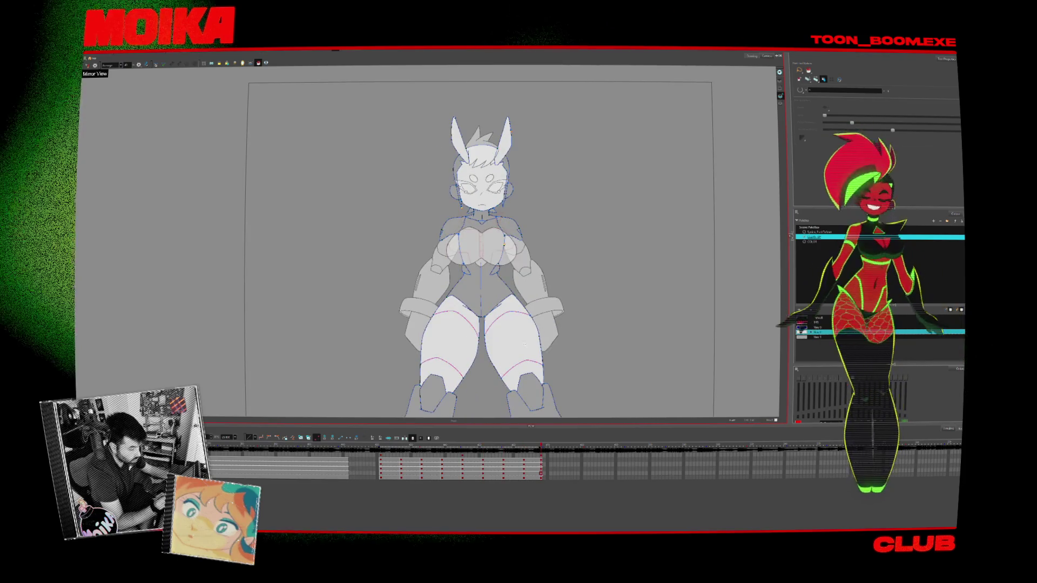
pyautogui.press('.')
pyautogui.press('.')
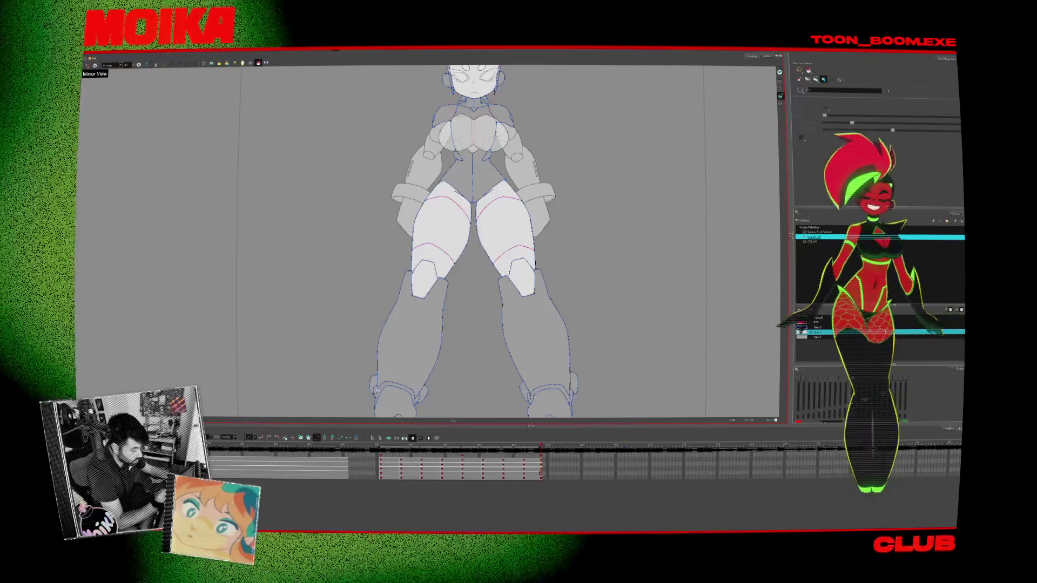
pyautogui.scroll(-2, 426, 243)
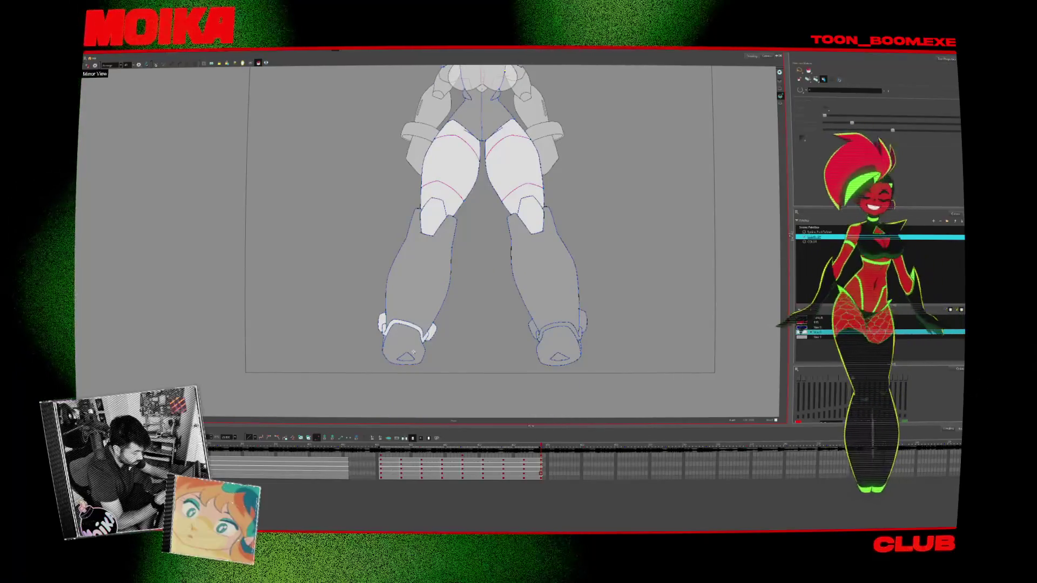
pyautogui.click(563, 351)
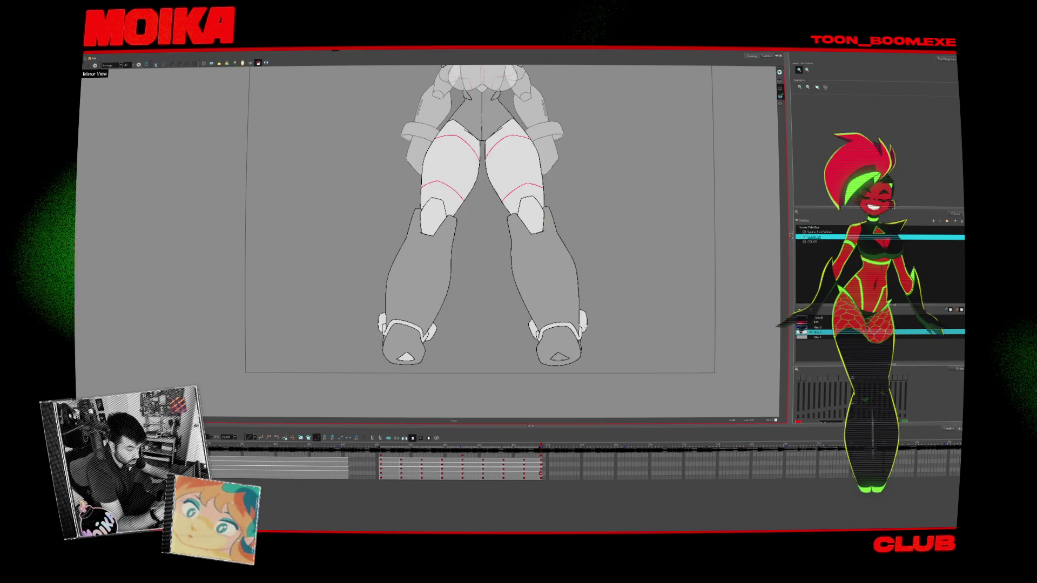
pyautogui.scroll(5, 567, 357)
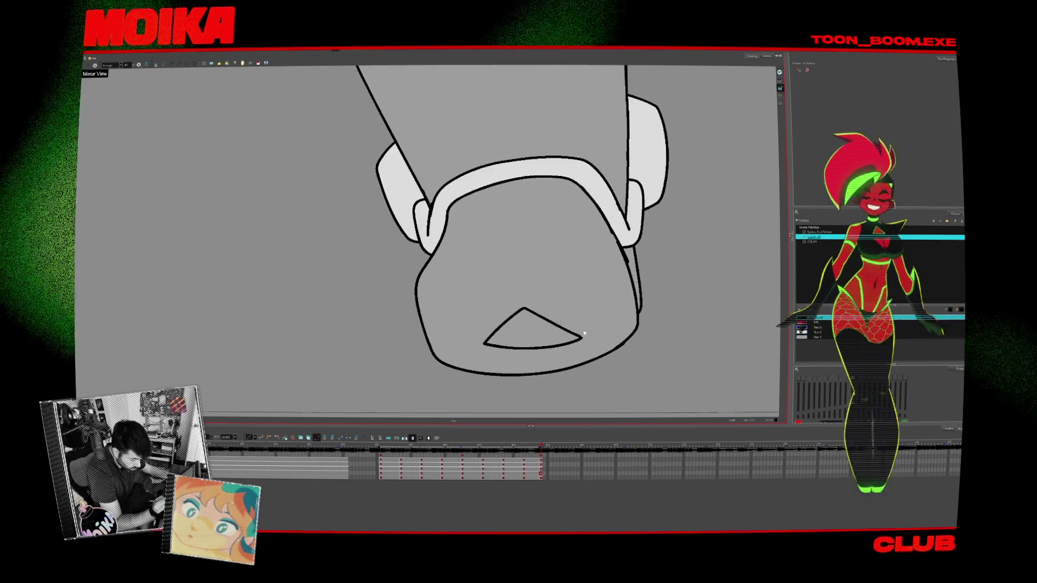
pyautogui.scroll(1, 584, 369)
pyautogui.hotkey('alt', 'b')
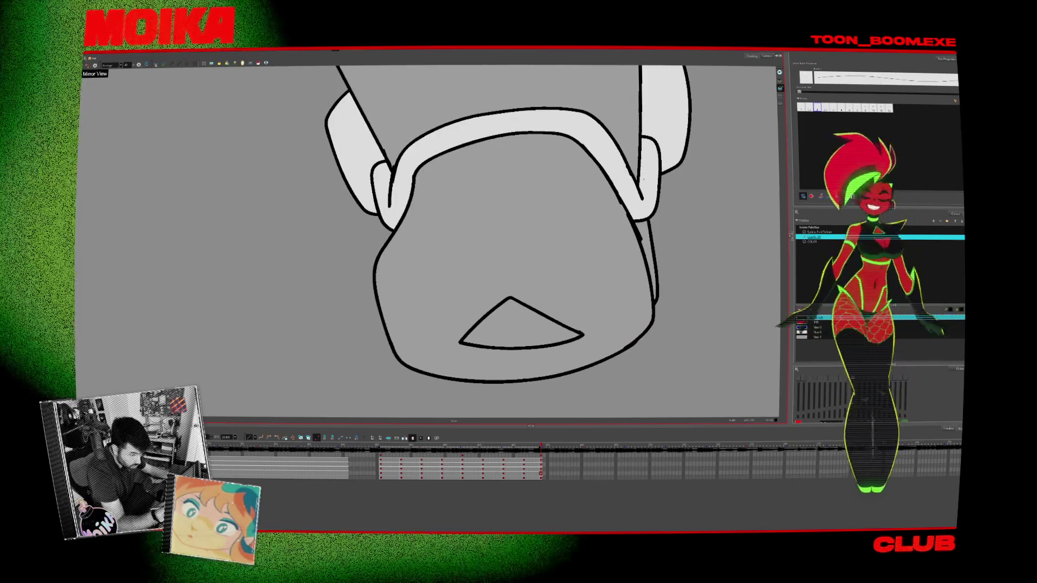
pyautogui.click(802, 332)
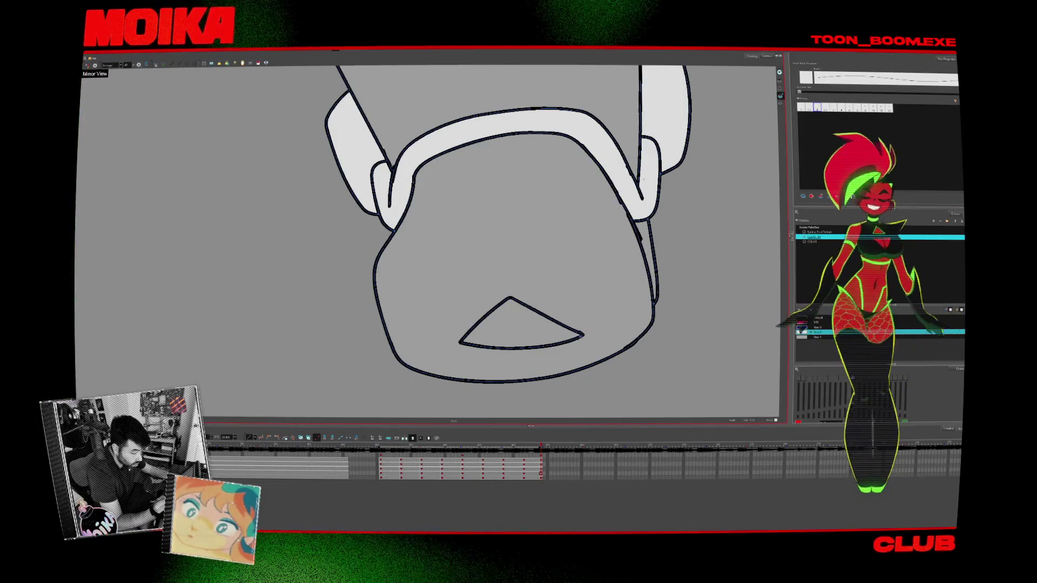
pyautogui.hotkey('alt', 'z')
pyautogui.scroll(-3, 581, 334)
pyautogui.scroll(-1, 582, 334)
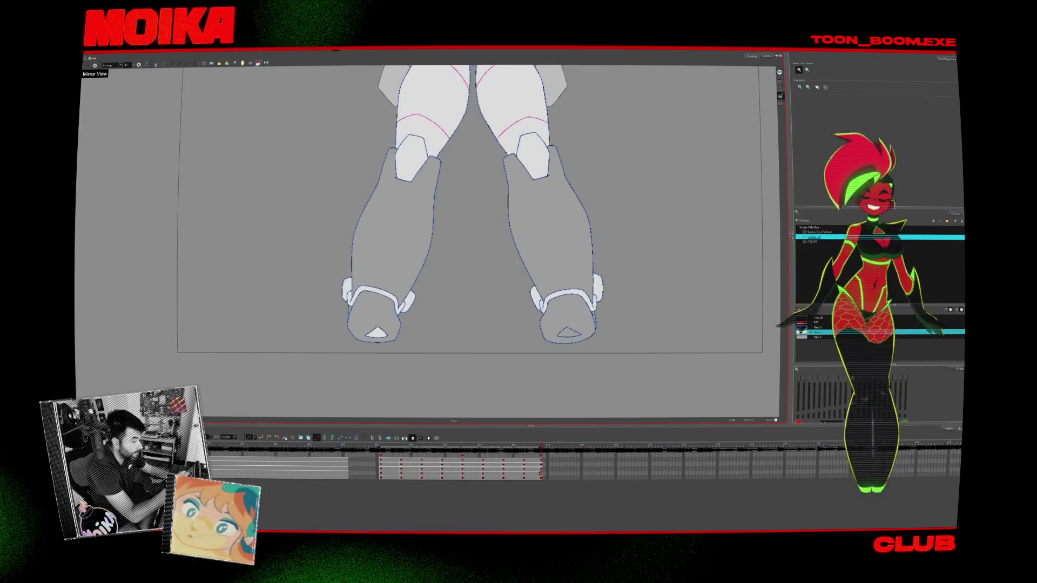
pyautogui.press('Return')
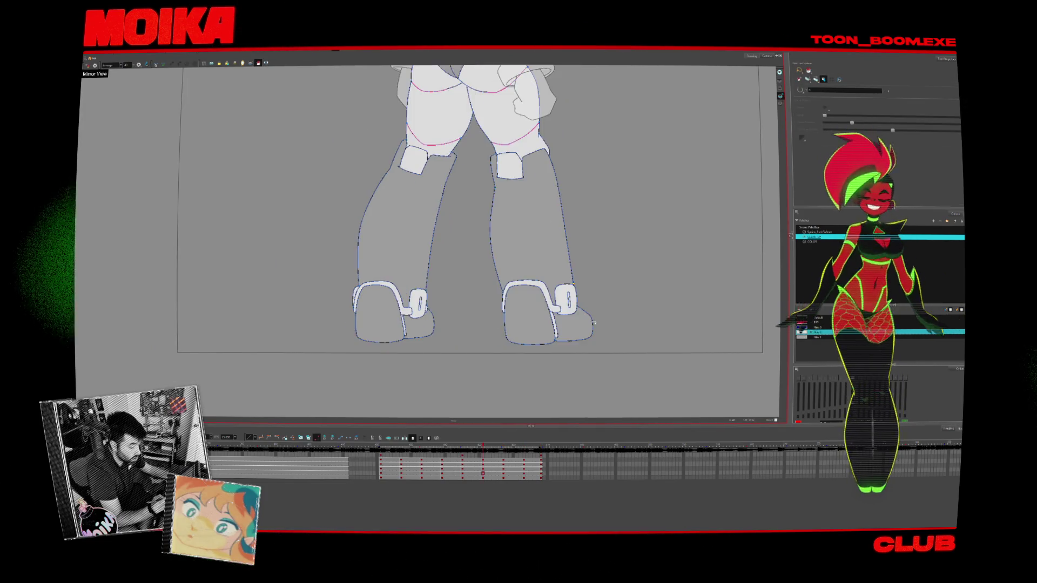
pyautogui.scroll(-2, 596, 313)
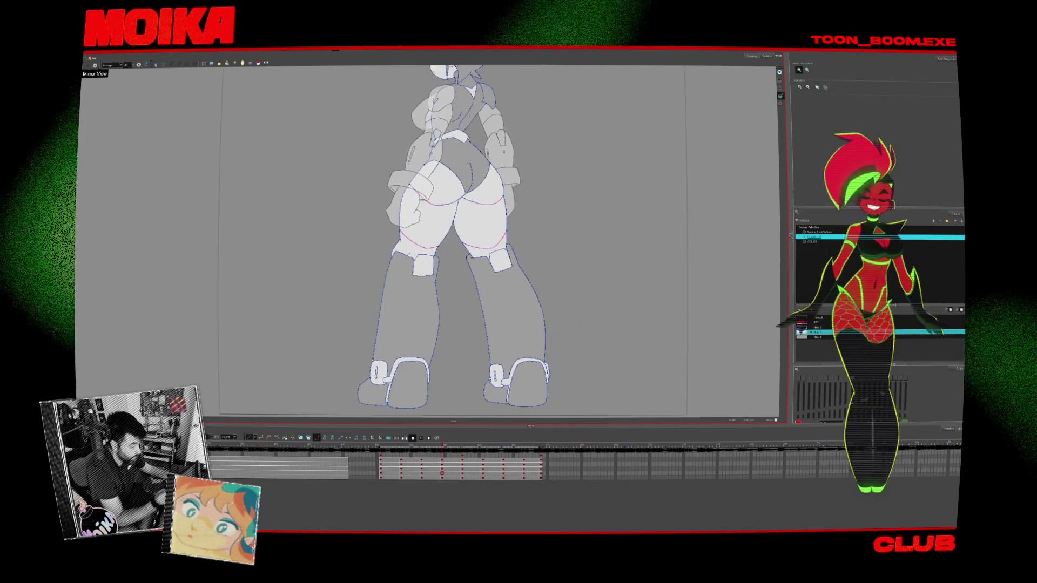
pyautogui.hotkey('alt', 'b')
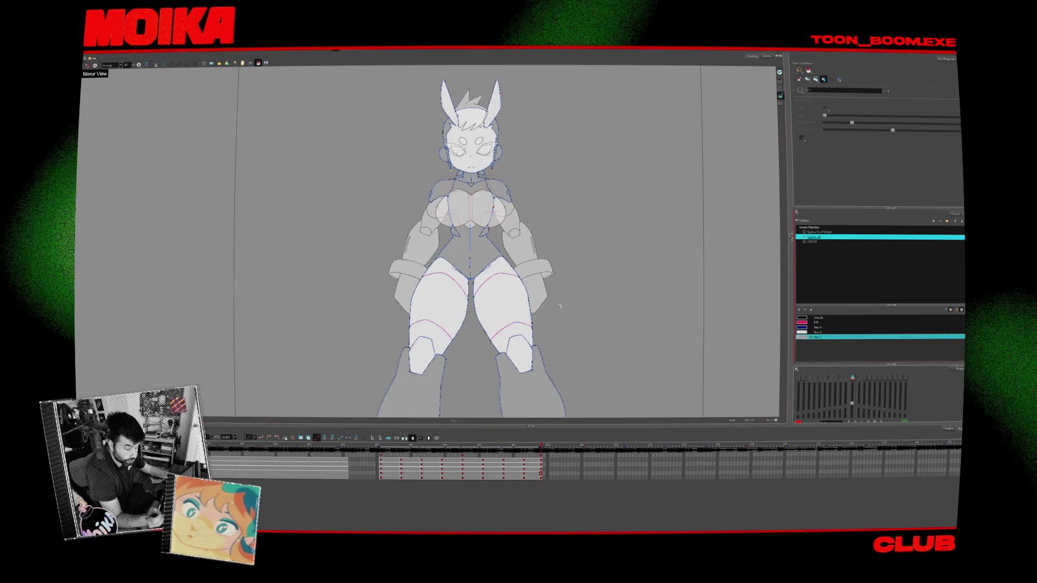
# Repaint the chest shapes grey, then jump ahead to the side-view drawing
pyautogui.click(817, 331)
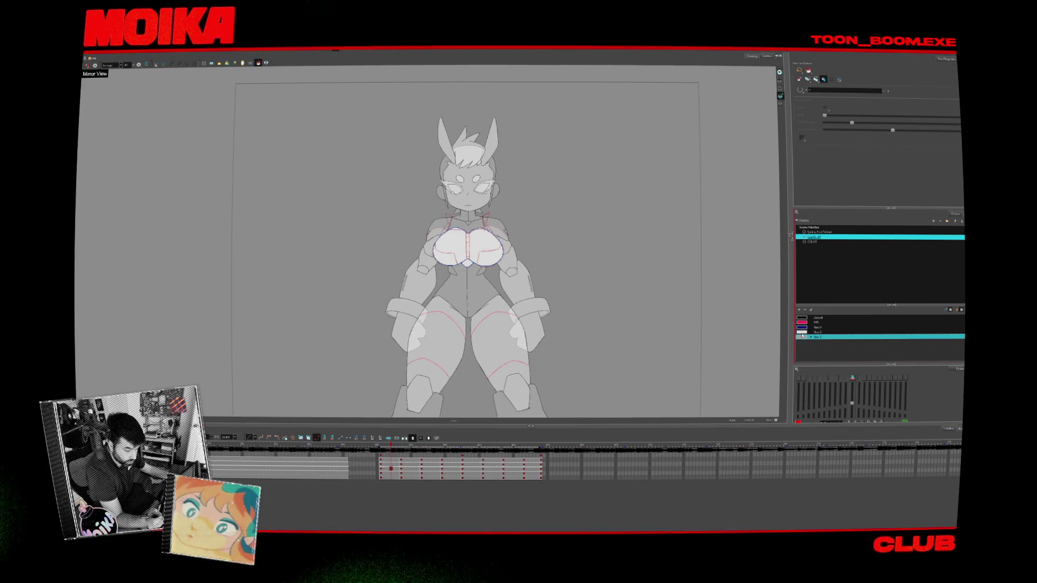
pyautogui.click(402, 235)
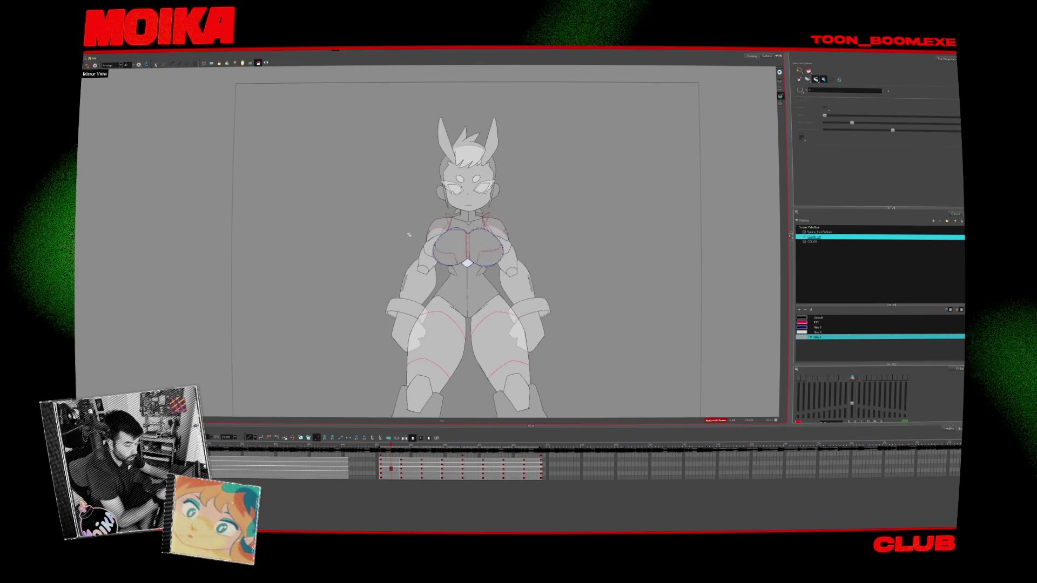
pyautogui.click(816, 331)
pyautogui.press('Return')
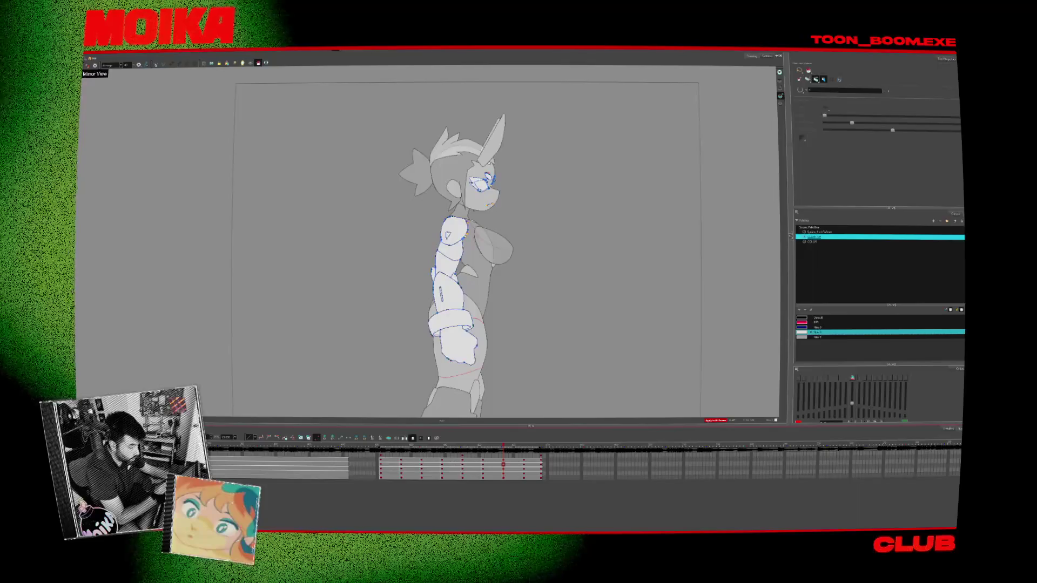
# Zoom in on the side-view character and step through the three-quarter drawings
pyautogui.press('2')
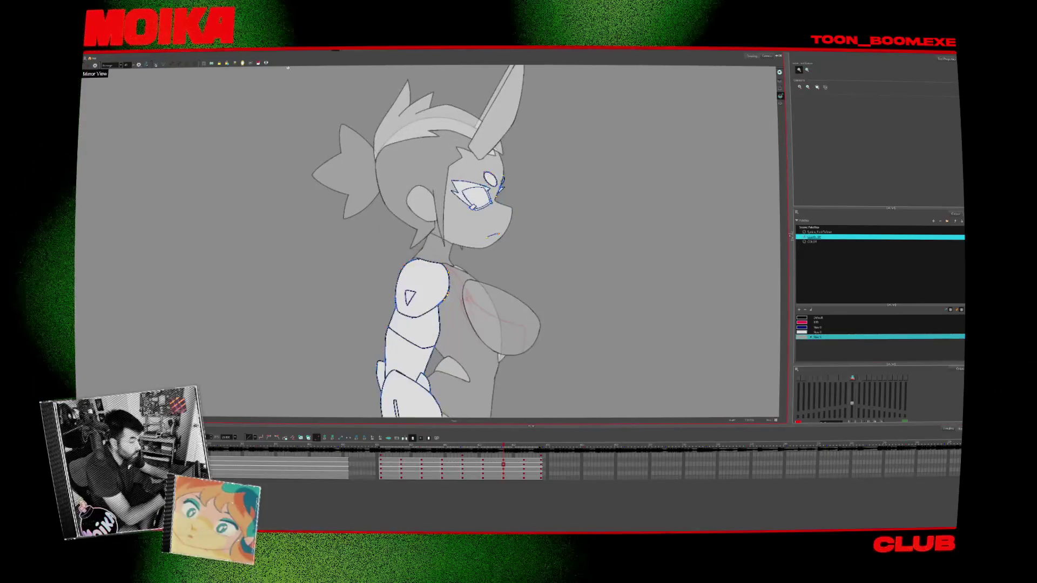
pyautogui.click(822, 79)
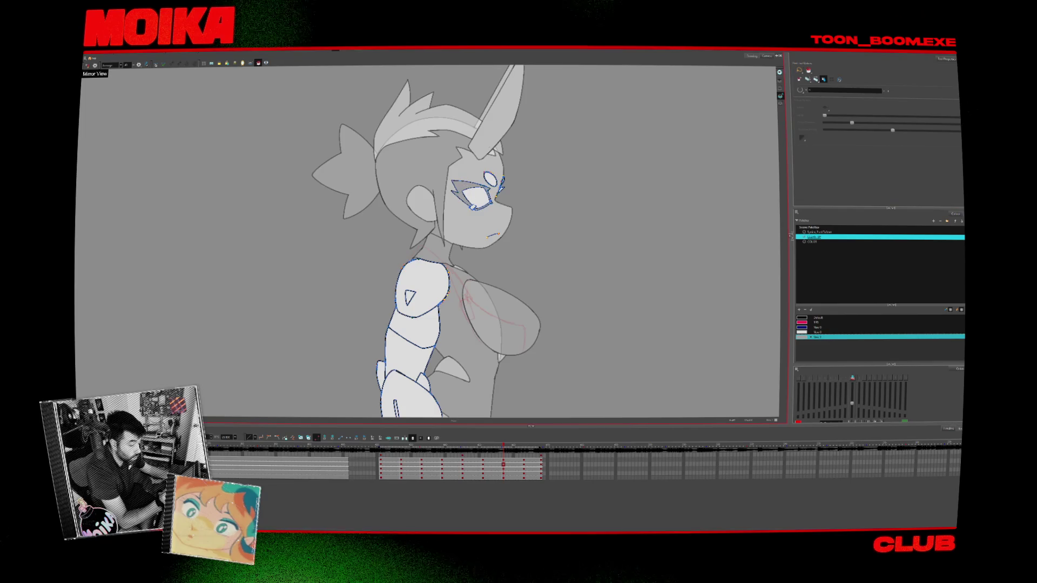
pyautogui.press('.')
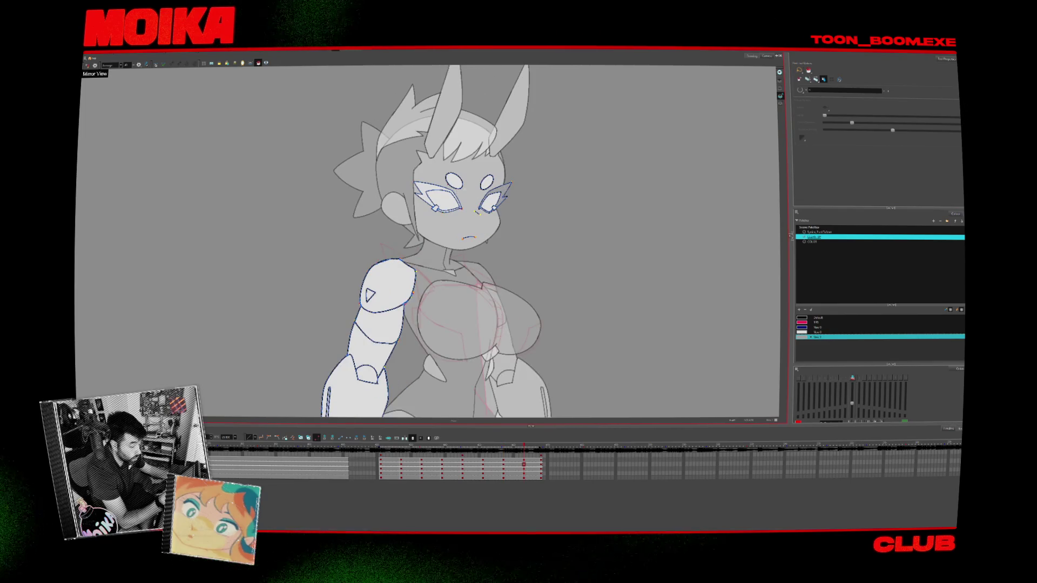
pyautogui.press('.')
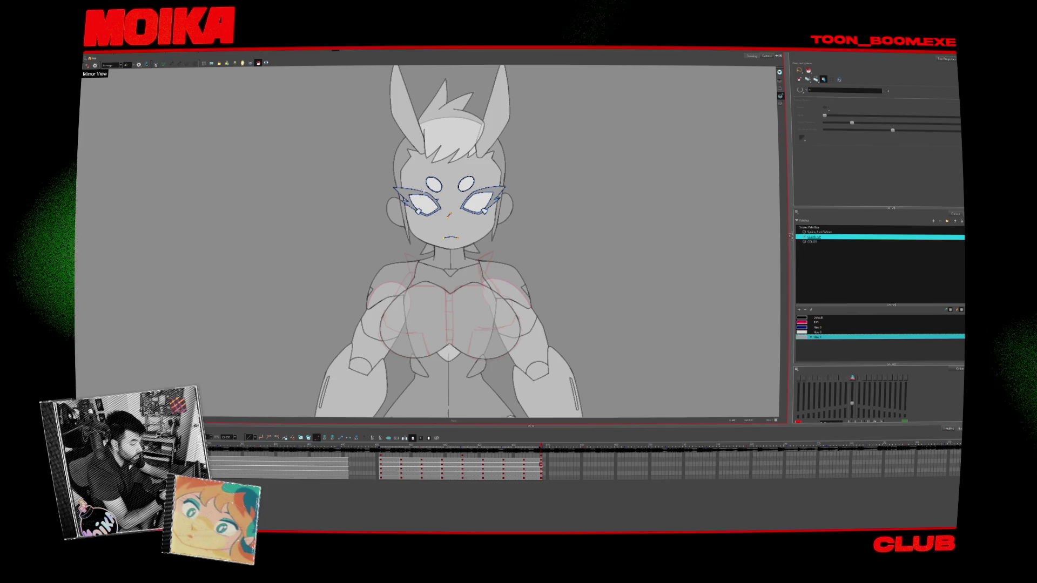
pyautogui.press(',')
pyautogui.press(',')
pyautogui.press(',')
pyautogui.press(',')
pyautogui.press(',')
pyautogui.press(',')
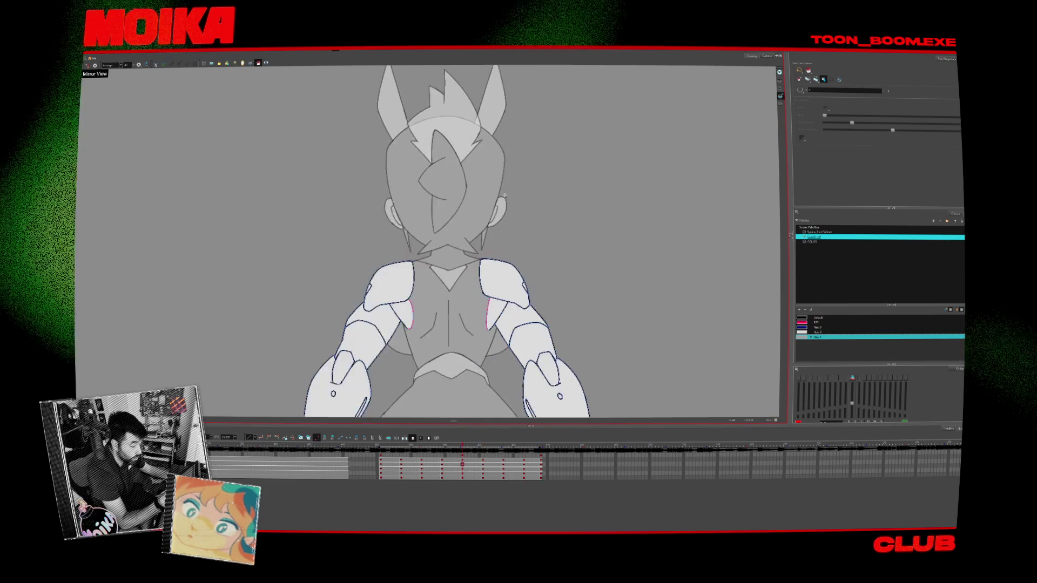
# Make the right-arm drawing active and advance to the side-view arm drawing
pyautogui.press('/')
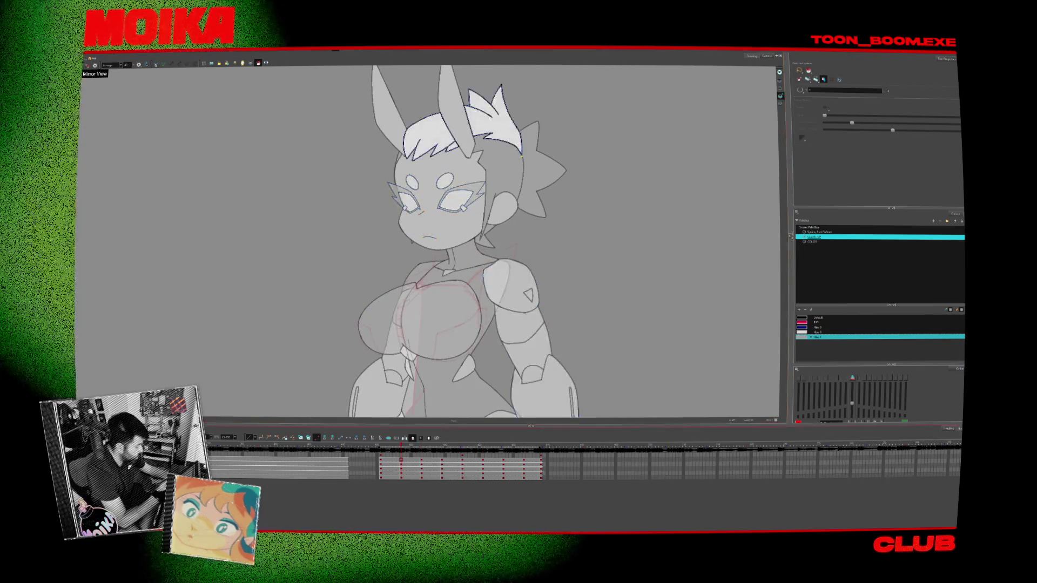
pyautogui.moveTo(535, 328); pyautogui.dragTo(502, 253)
pyautogui.click(502, 253)
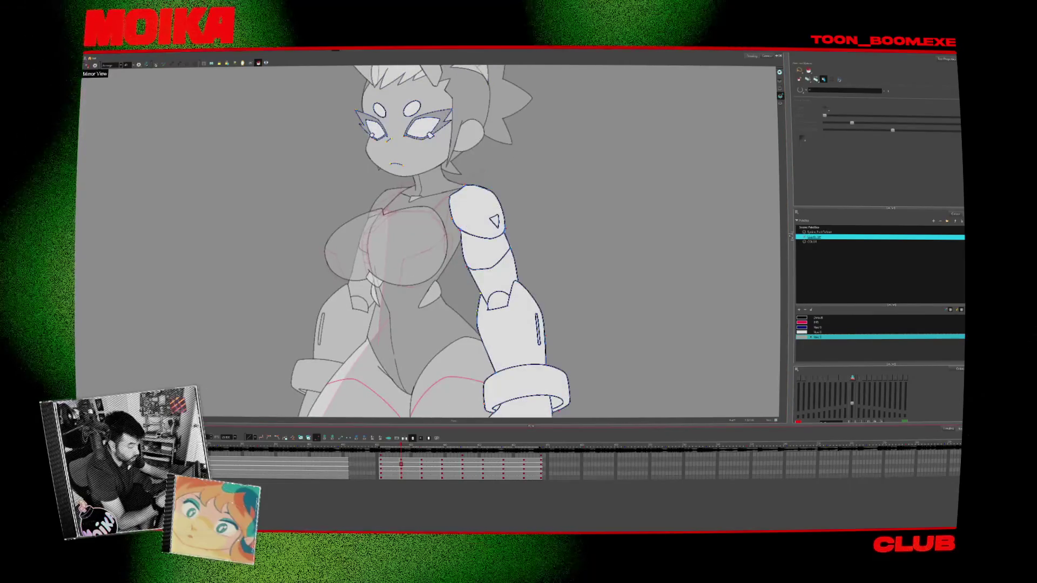
pyautogui.press('.')
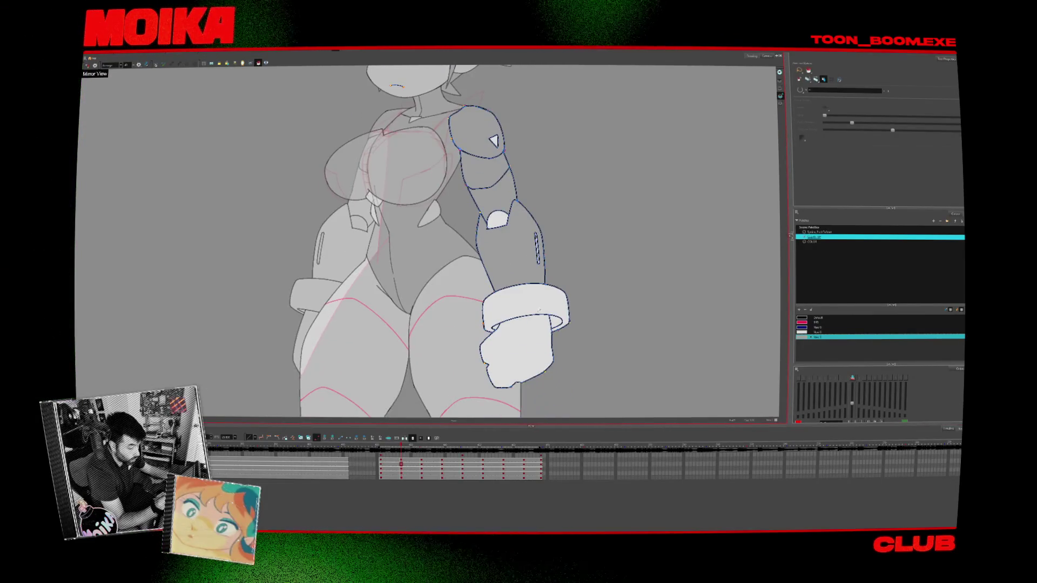
# Turn the hand gray in the side-view and back-view drawings
pyautogui.hotkey('ctrl', 'z')
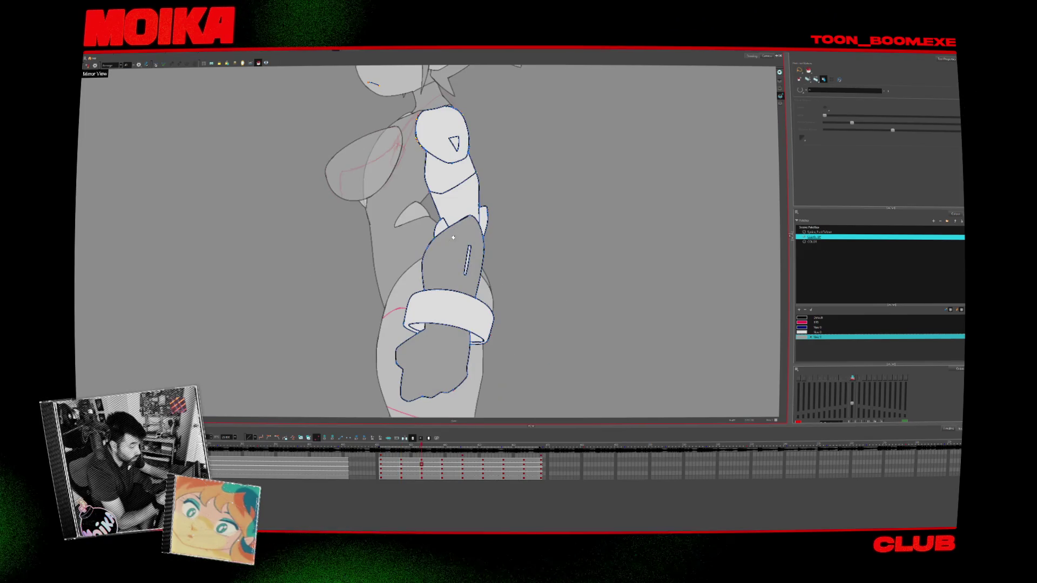
pyautogui.scroll(3, 456, 235)
pyautogui.press('.')
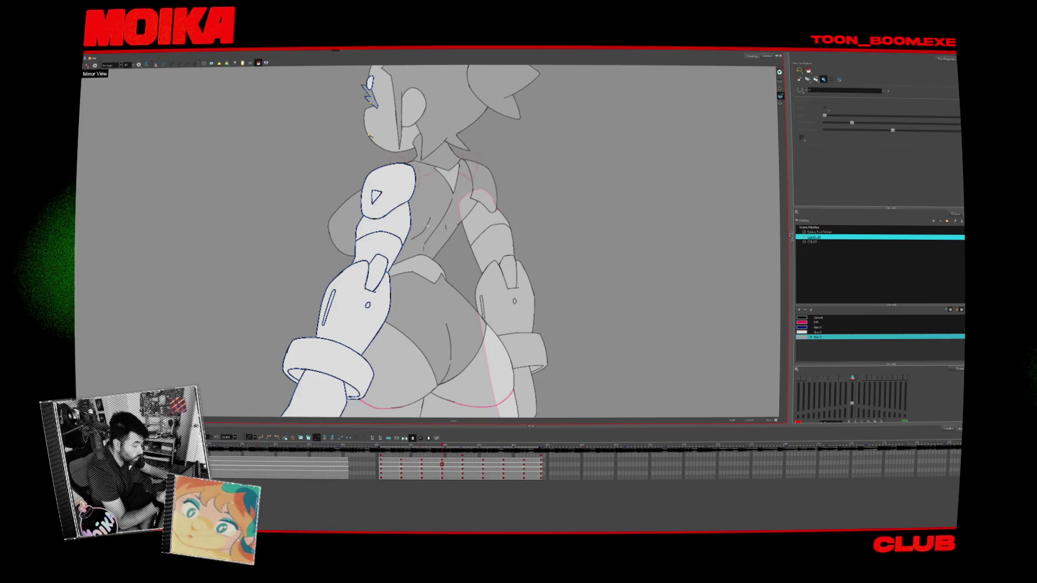
pyautogui.hotkey('ctrl', 'z')
pyautogui.scroll(-3, 342, 343)
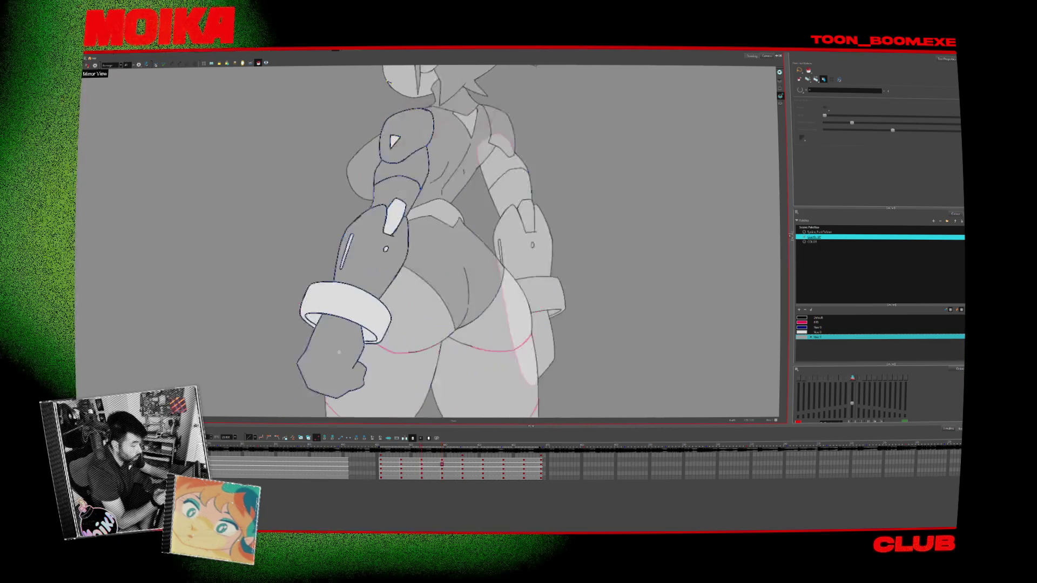
# Turn the left upper-arm piece gray and step through the three-quarter, side and front views
pyautogui.press('.')
pyautogui.press(',')
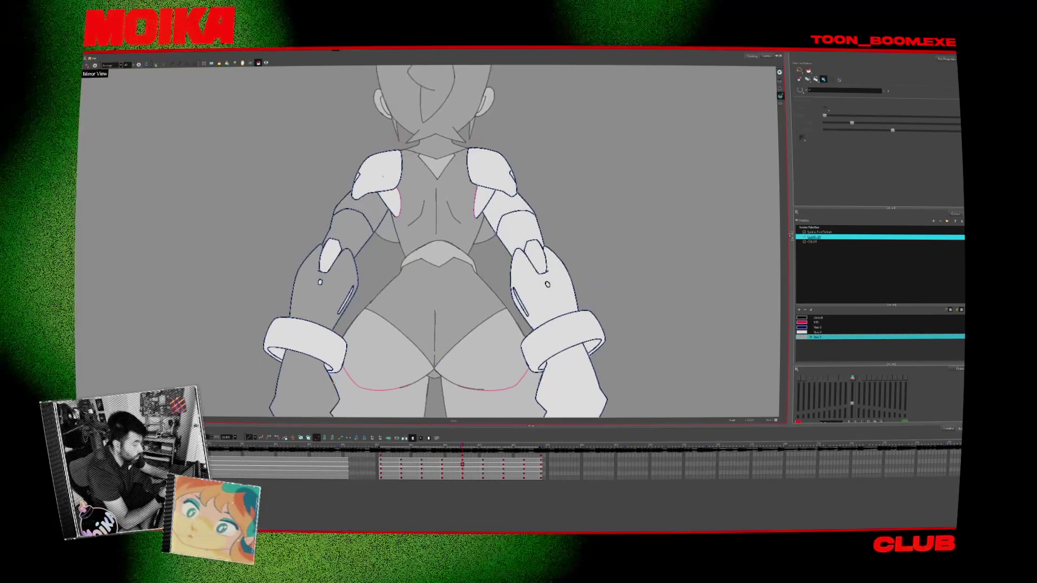
pyautogui.hotkey('ctrl', 'z')
pyautogui.hotkey('ctrl', 'z')
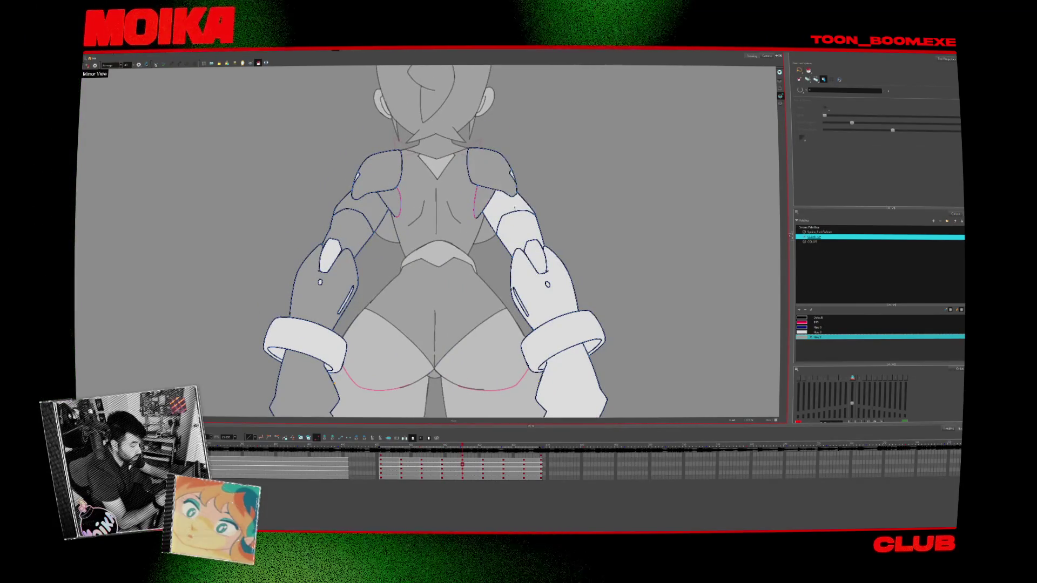
pyautogui.press('.')
pyautogui.press('.')
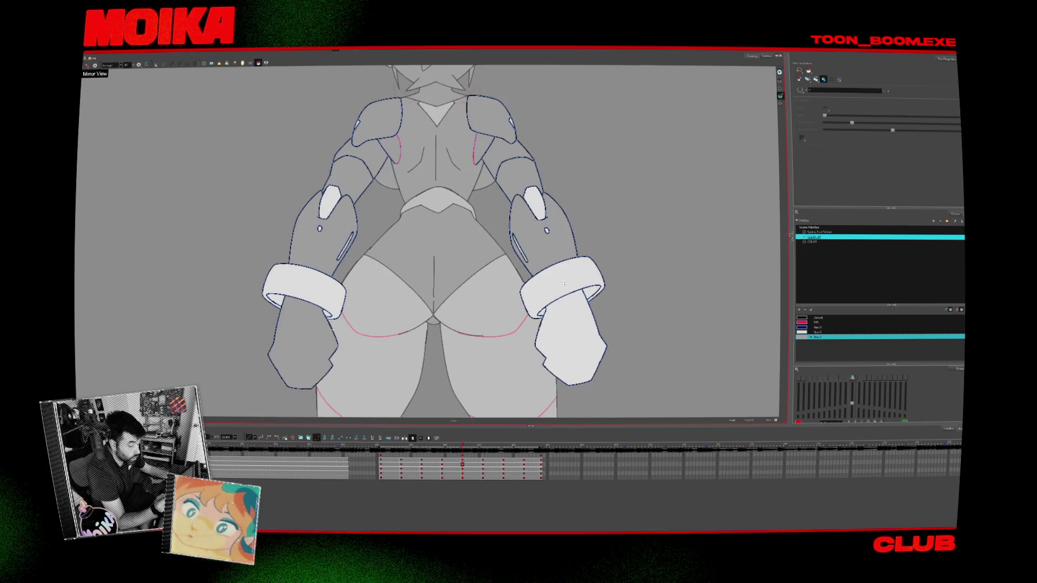
pyautogui.press('.')
pyautogui.press('.')
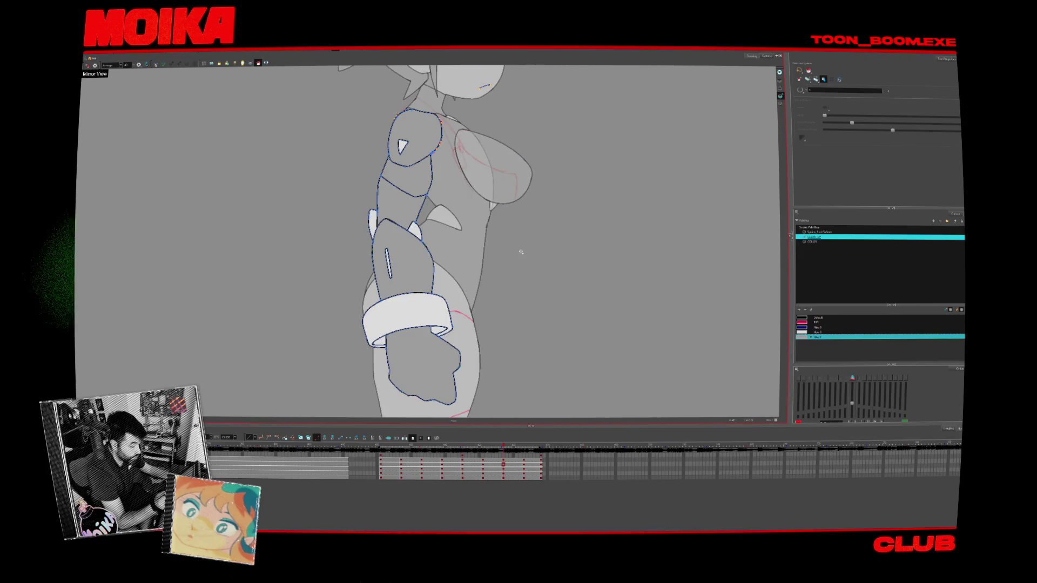
pyautogui.press('.')
pyautogui.press('.')
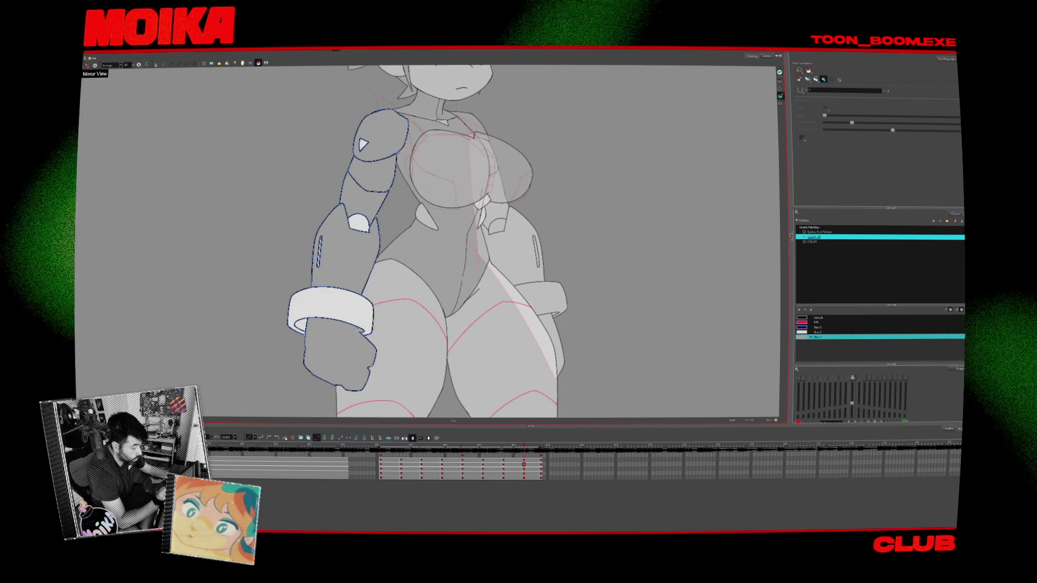
pyautogui.press(',')
pyautogui.press(',')
pyautogui.press(',')
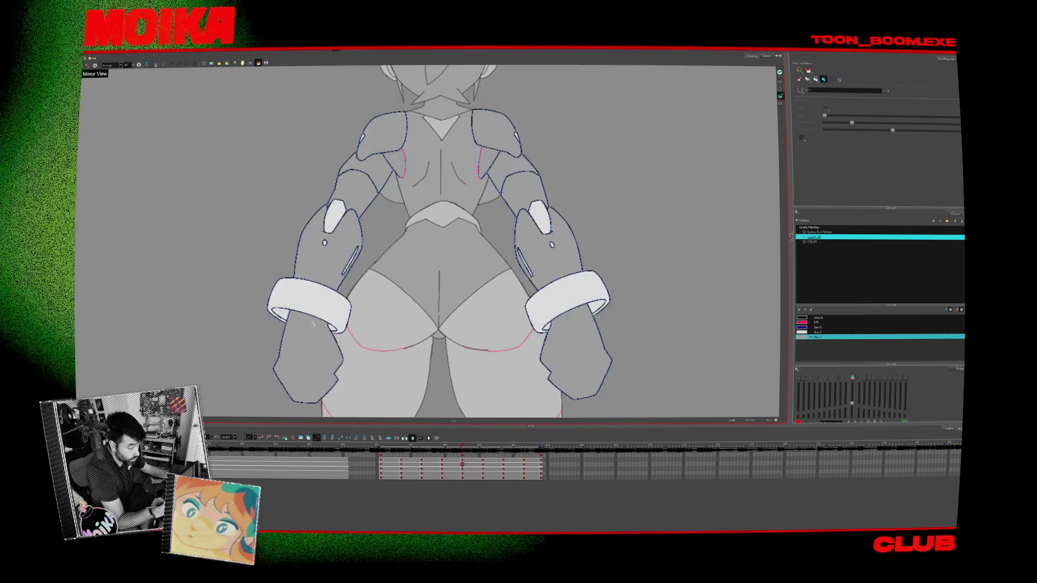
pyautogui.press(',')
# Try a black bracelet fill, undo it, and step forward to the side-view drawing
pyautogui.click(818, 317)
pyautogui.click(550, 305)
pyautogui.hotkey('ctrl', 'z')
pyautogui.press('.')
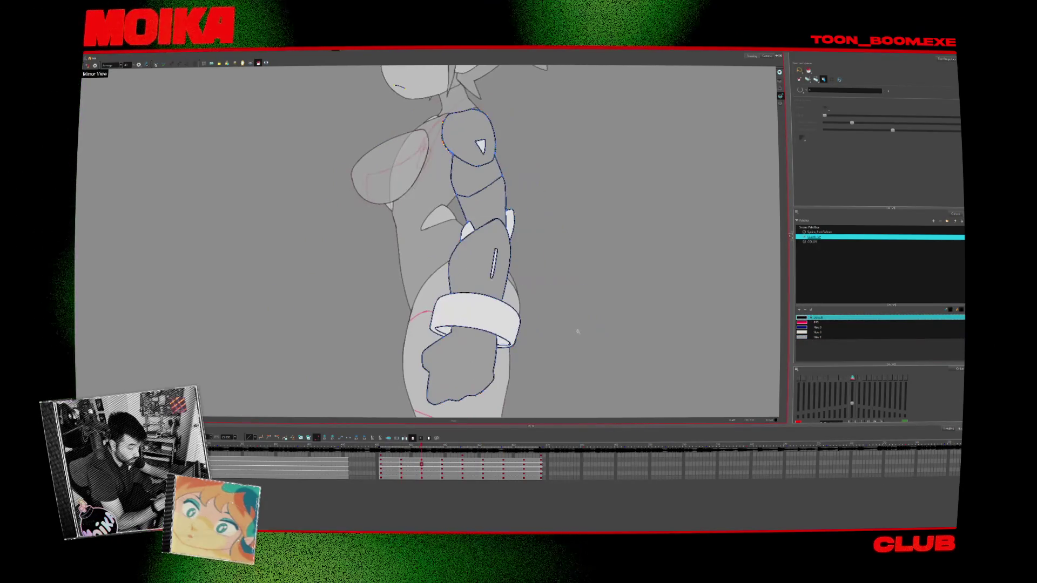
pyautogui.press('.')
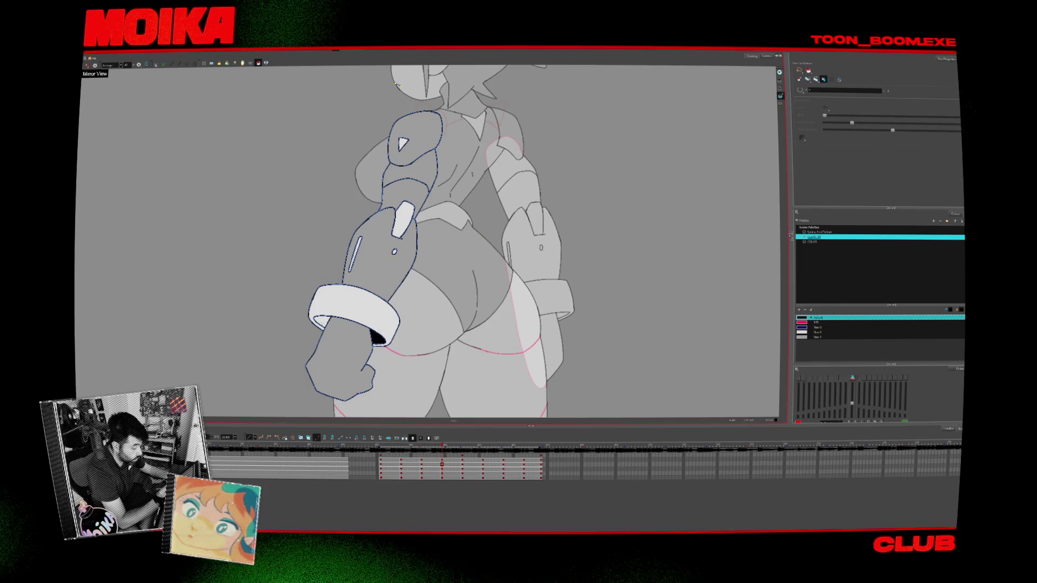
pyautogui.press('.')
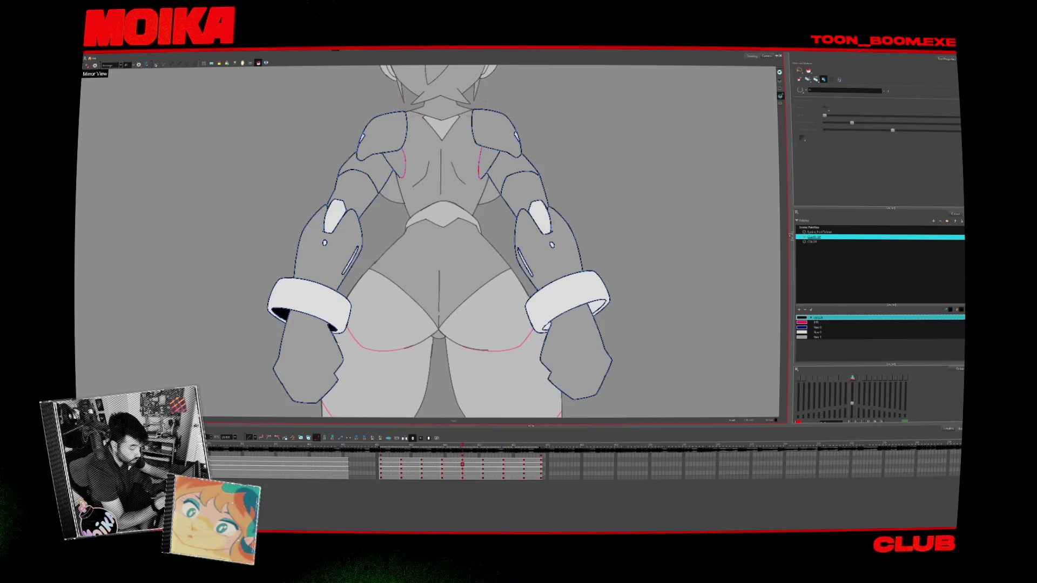
pyautogui.press('.')
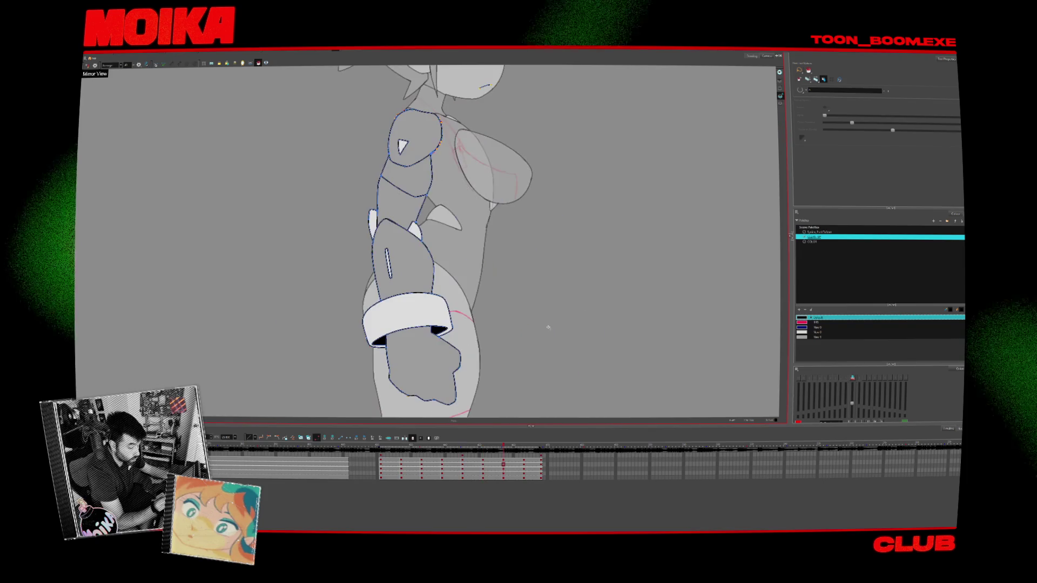
pyautogui.press('.')
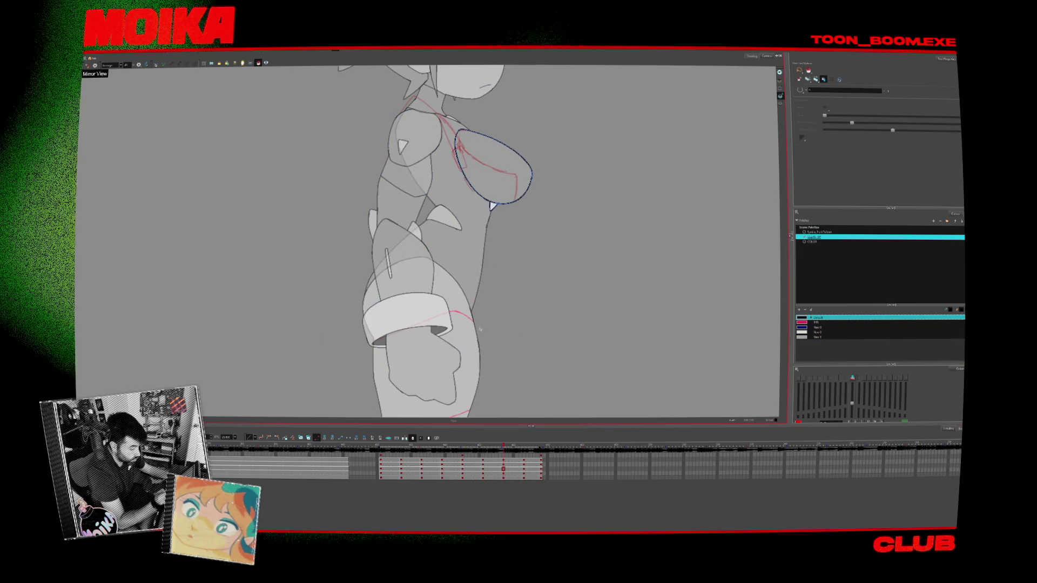
pyautogui.click(432, 253)
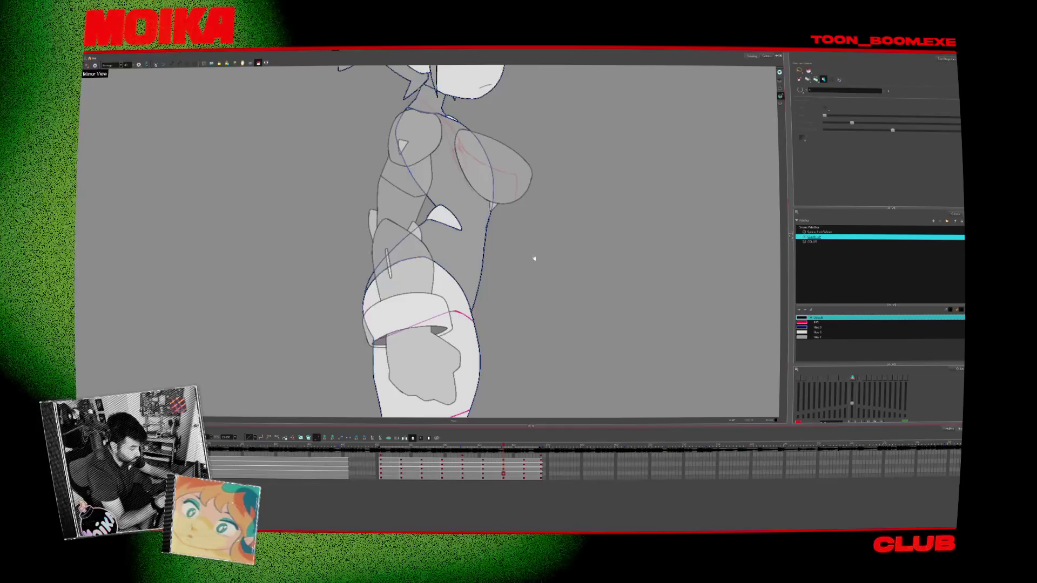
pyautogui.moveTo(535, 258); pyautogui.dragTo(551, 403)
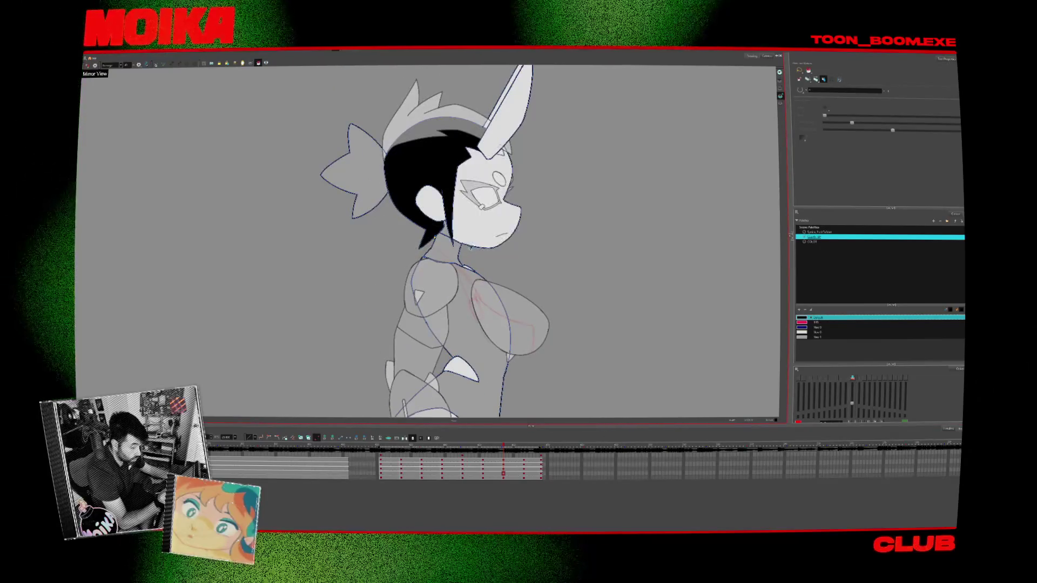
# Fill the back-view hair and the spiky back hair black
pyautogui.press(',')
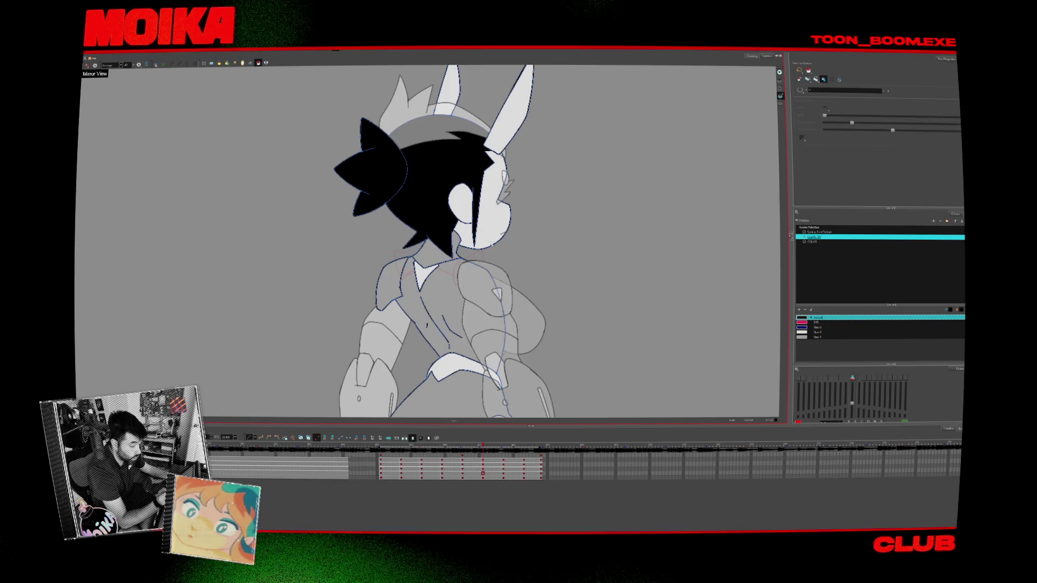
pyautogui.press(',')
pyautogui.click(429, 232)
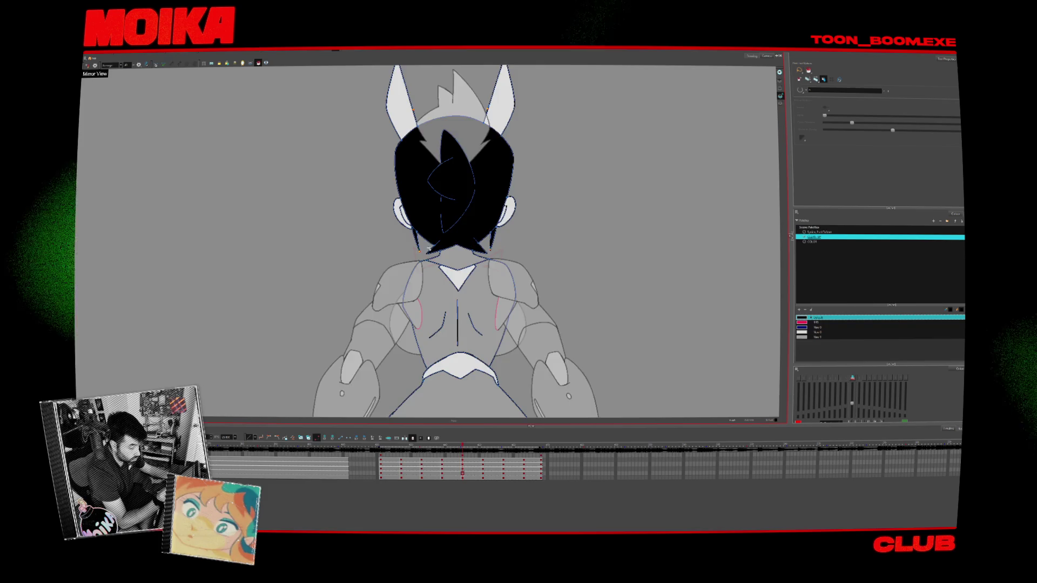
pyautogui.press(',')
pyautogui.press(',')
pyautogui.press(',')
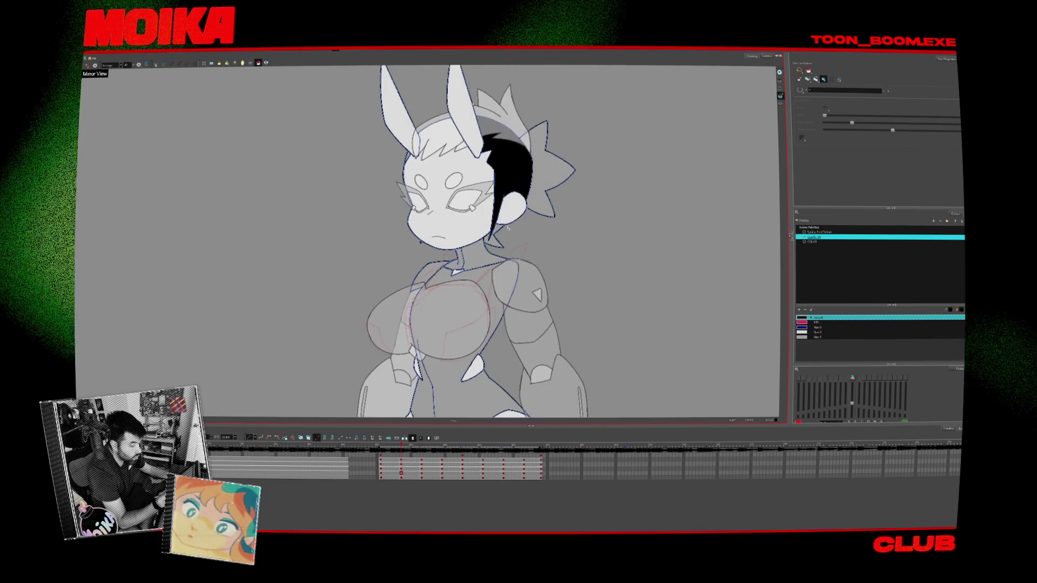
pyautogui.click(510, 223)
# Fill the front-view hair beside the left ear black, undoing a stray fill over the face
pyautogui.press(',')
pyautogui.press('.')
pyautogui.press(',')
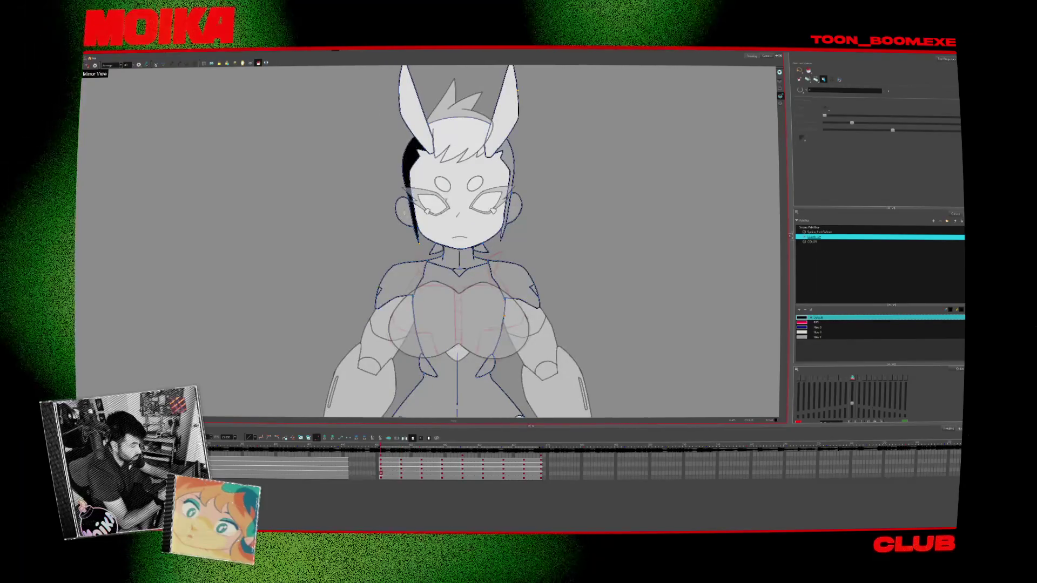
pyautogui.click(402, 210)
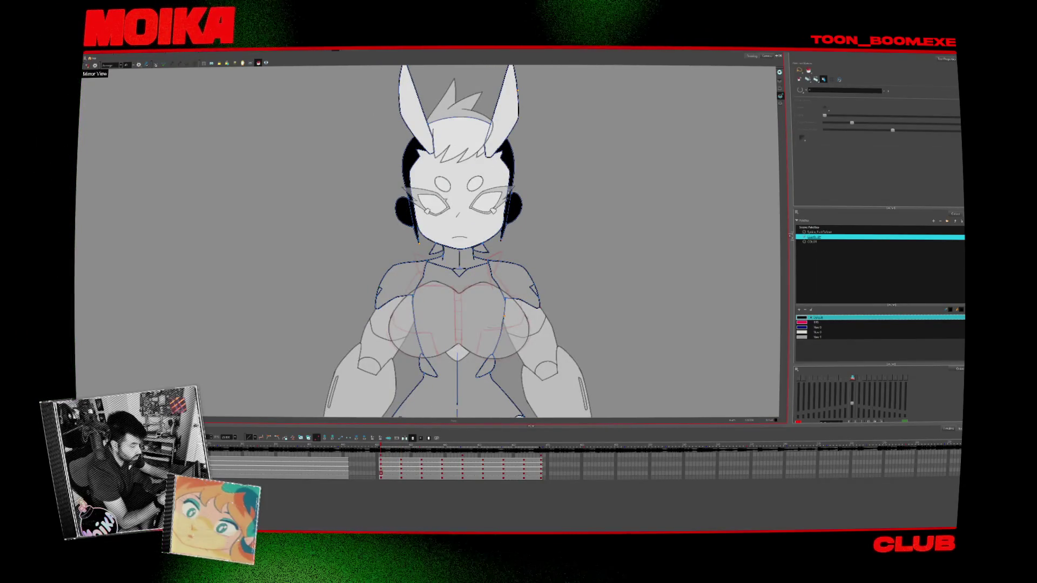
pyautogui.click(480, 227)
pyautogui.hotkey('ctrl', 'z')
pyautogui.hotkey('ctrl', 'z')
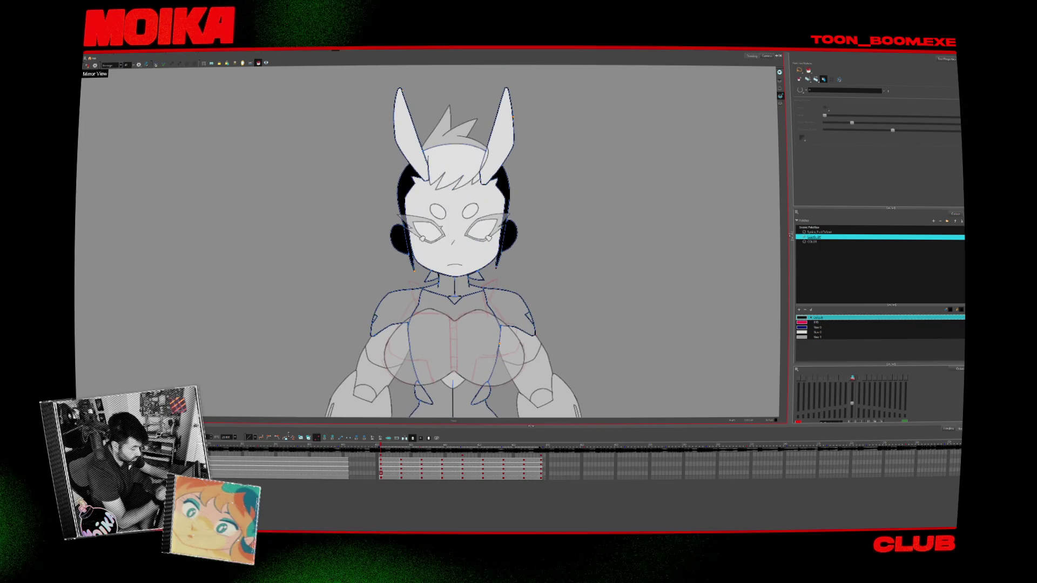
# Make the hair drawing active and step to the side and back three-quarter head drawings
pyautogui.click(386, 460)
pyautogui.click(401, 460)
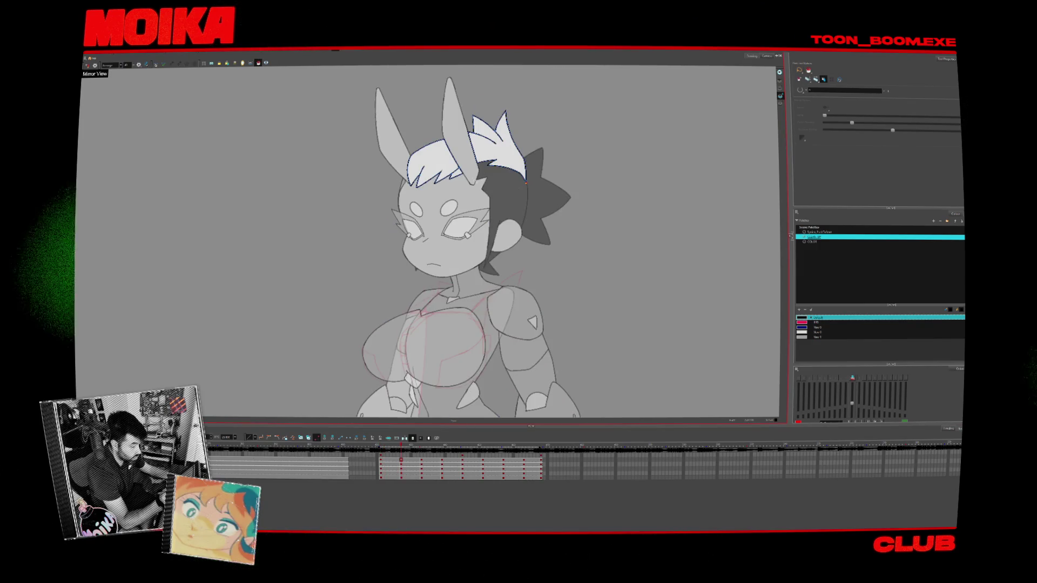
pyautogui.press('.')
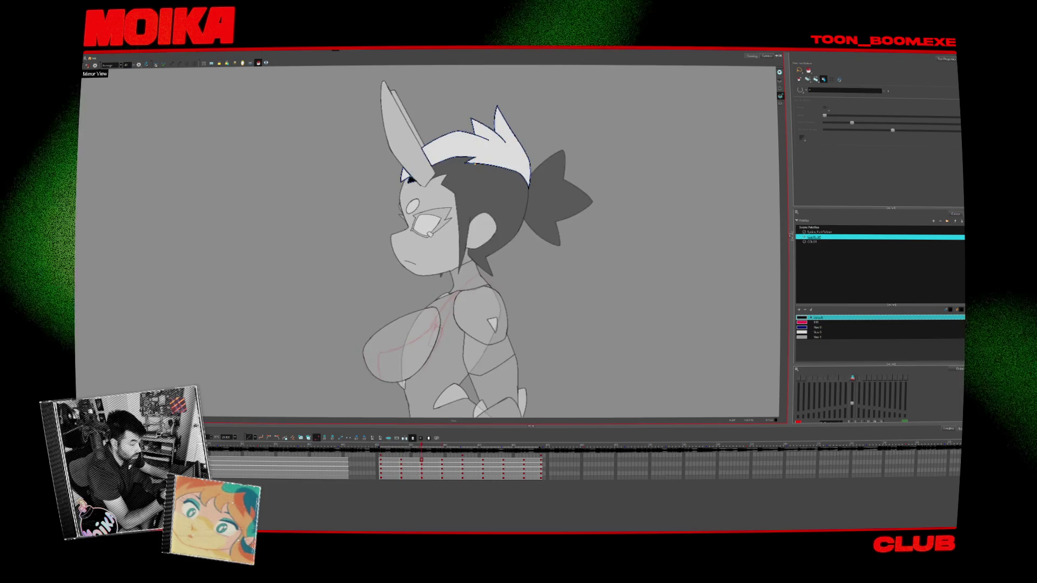
pyautogui.press('.')
pyautogui.press('.')
pyautogui.press('.')
# Return to the front-view drawing, play the turnaround, and switch to the Brush tool
pyautogui.scroll(-5, 517, 310)
pyautogui.scroll(-3, 486, 309)
pyautogui.scroll(3, 457, 309)
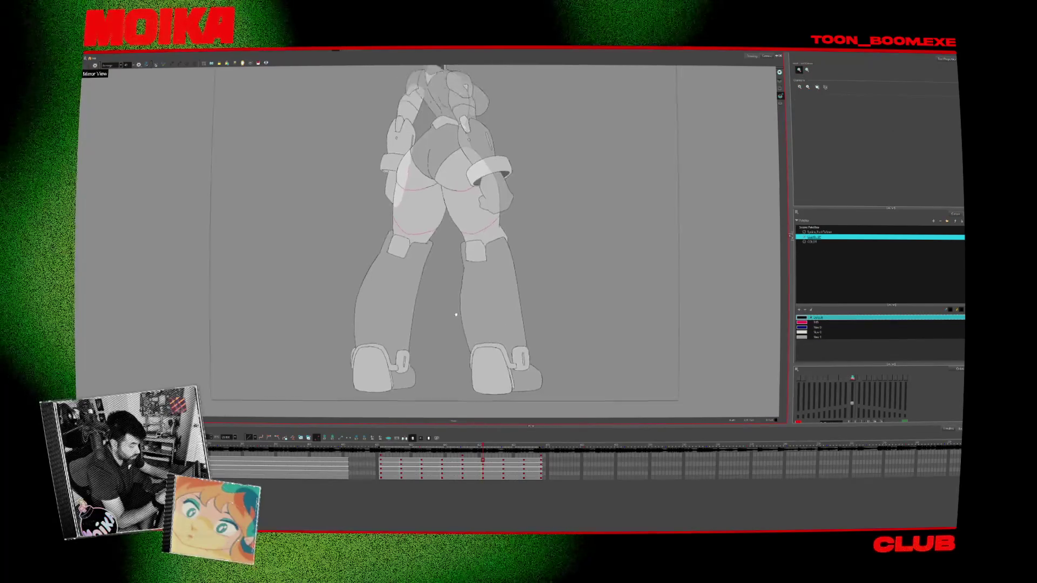
pyautogui.scroll(-3, 457, 310)
pyautogui.scroll(3, 457, 310)
pyautogui.click(388, 446)
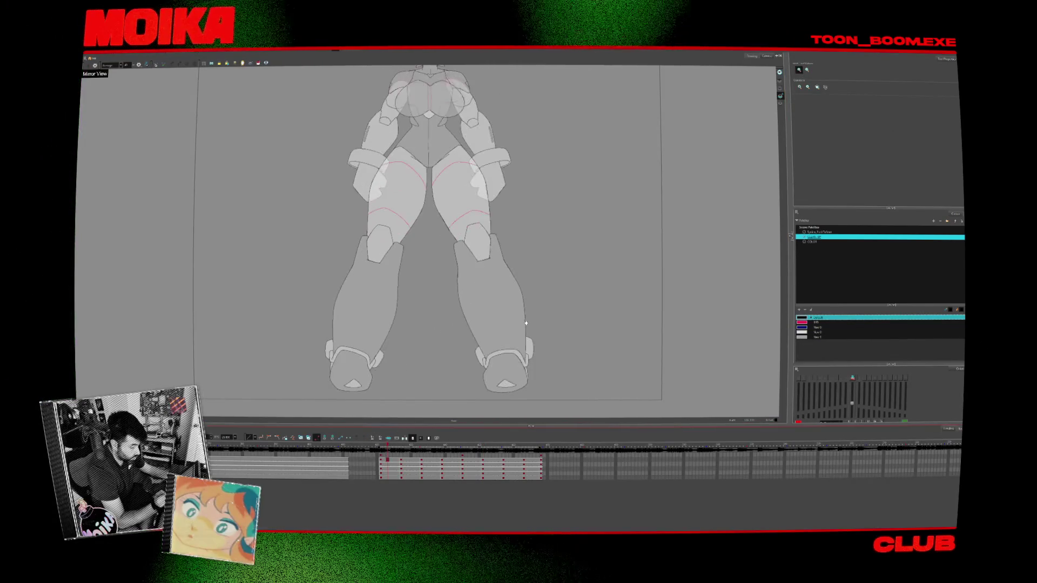
pyautogui.scroll(-3, 458, 369)
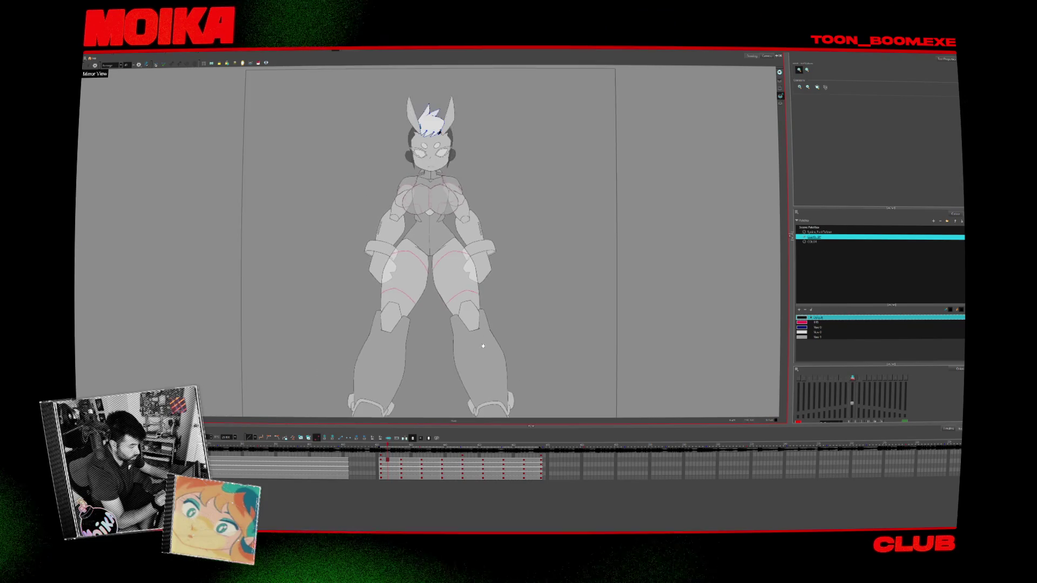
pyautogui.press('Return')
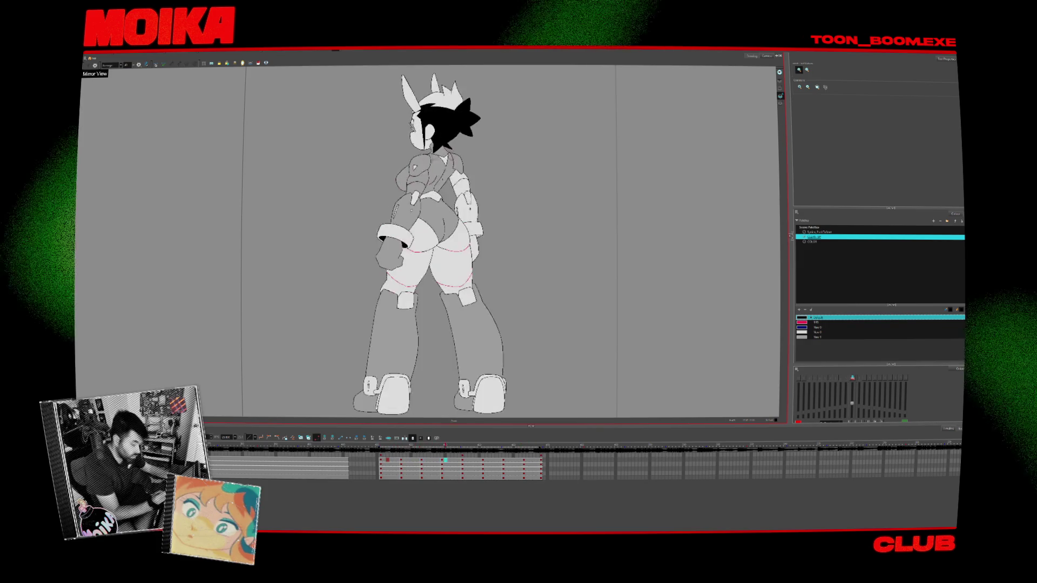
pyautogui.scroll(2, 218, 163)
pyautogui.hotkey('alt', 'b')
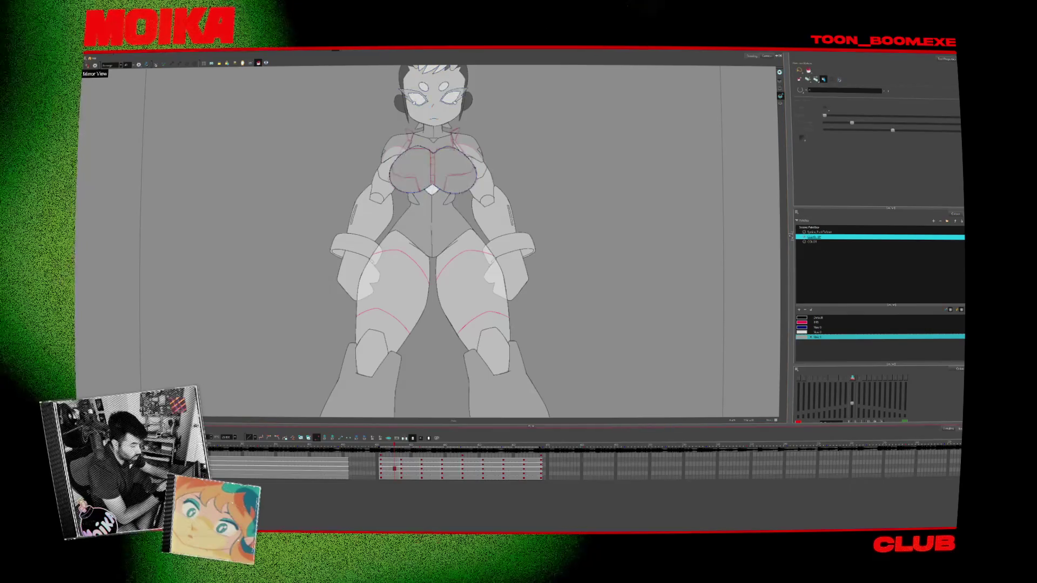
# Select the legs layer, sample a light colour with the Dropper, and move to the back view
pyautogui.click(394, 473)
pyautogui.scroll(2, 435, 242)
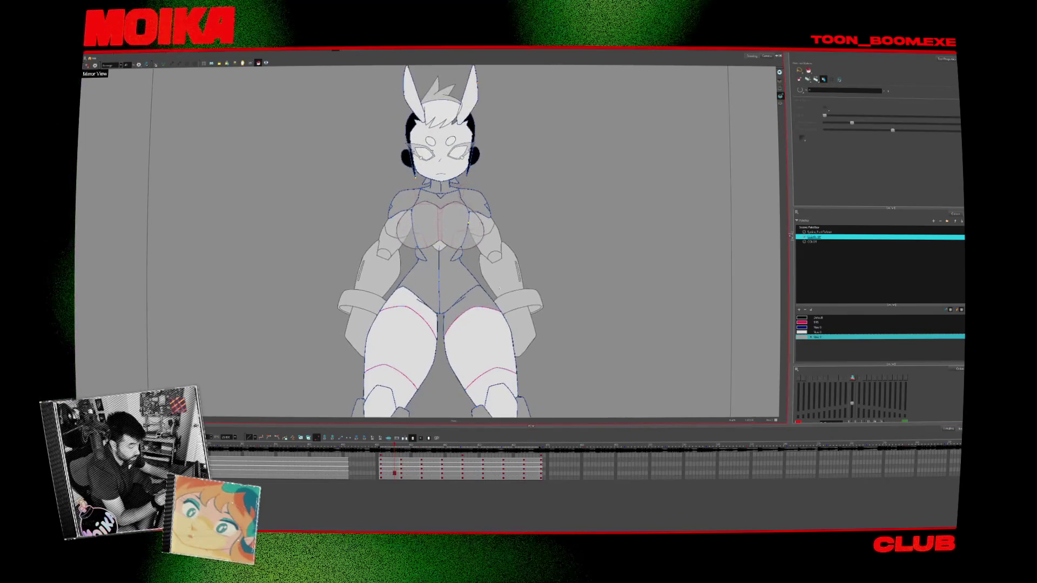
pyautogui.press('d')
pyautogui.click(475, 308)
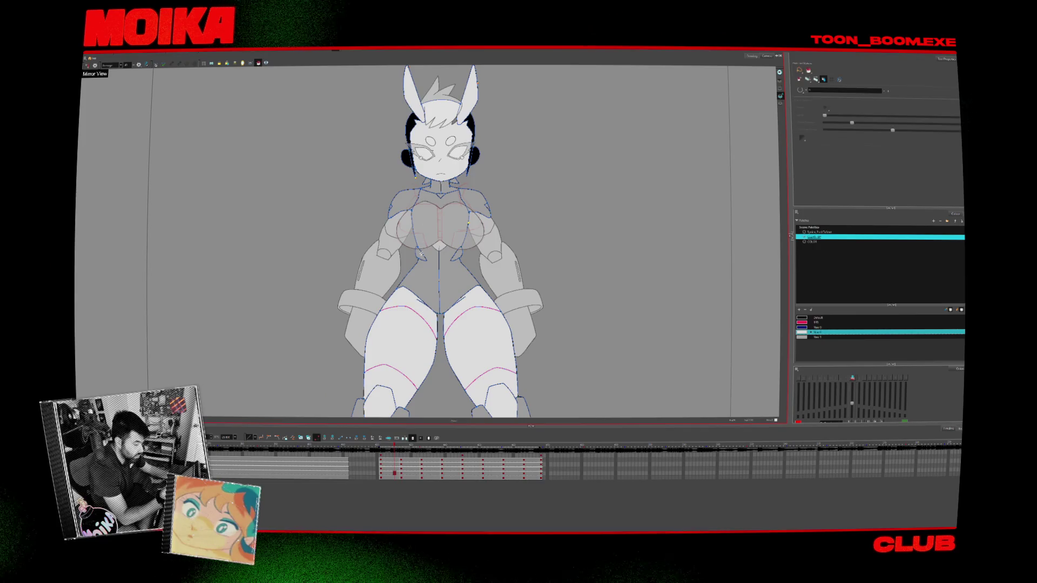
pyautogui.press(',')
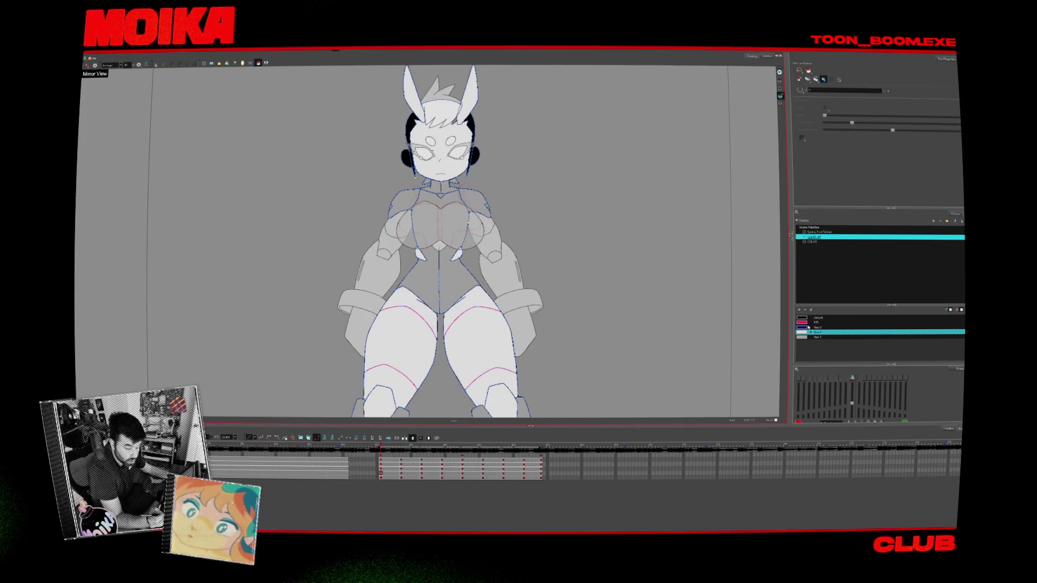
pyautogui.scroll(2, 550, 282)
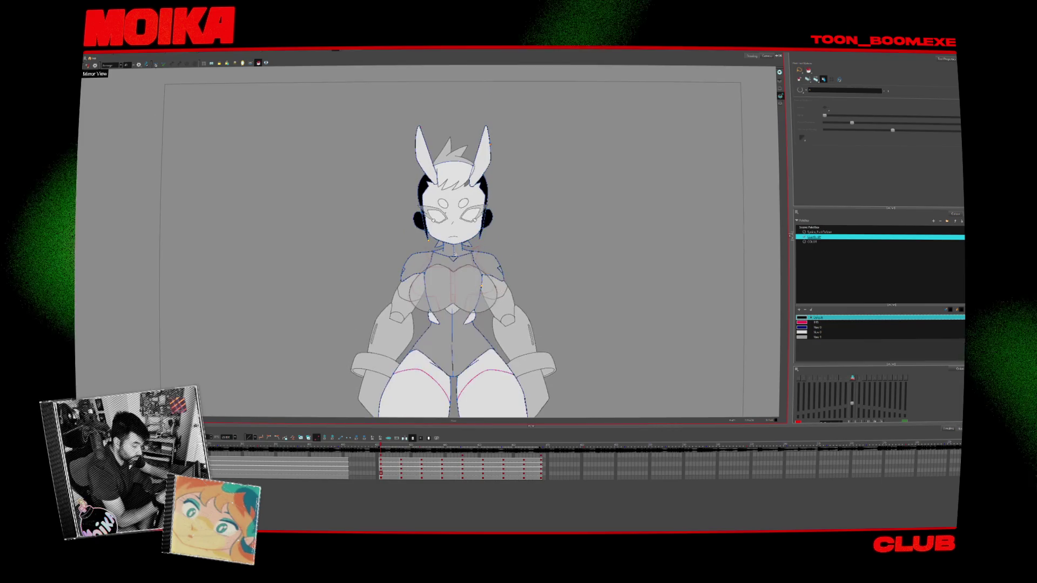
pyautogui.press('.')
pyautogui.press('.')
pyautogui.press('.')
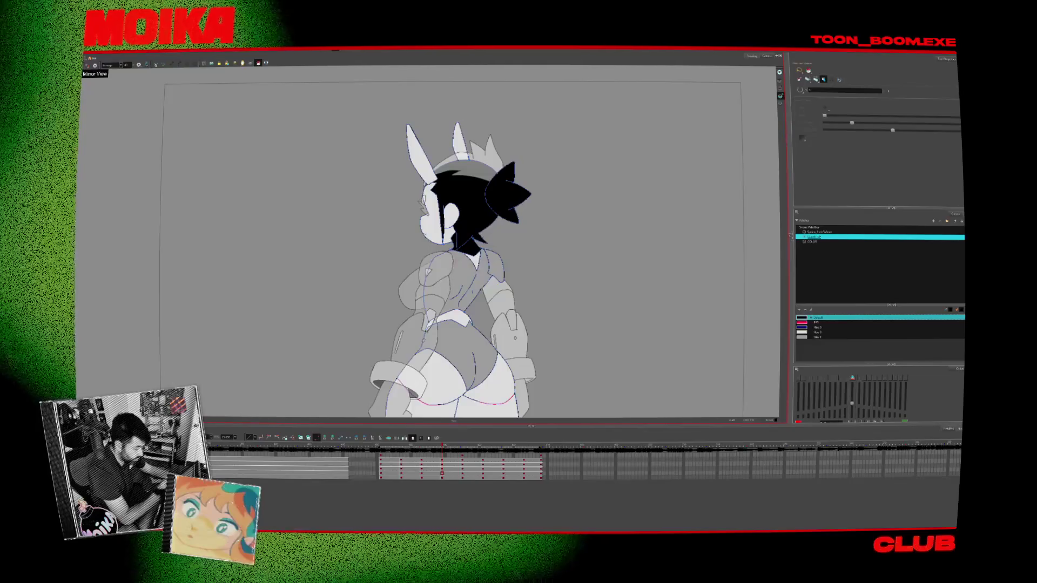
# Turn off Light Table, play through all the turnaround frames, and pick a lower swatch
pyautogui.hotkey('shift', 'l')
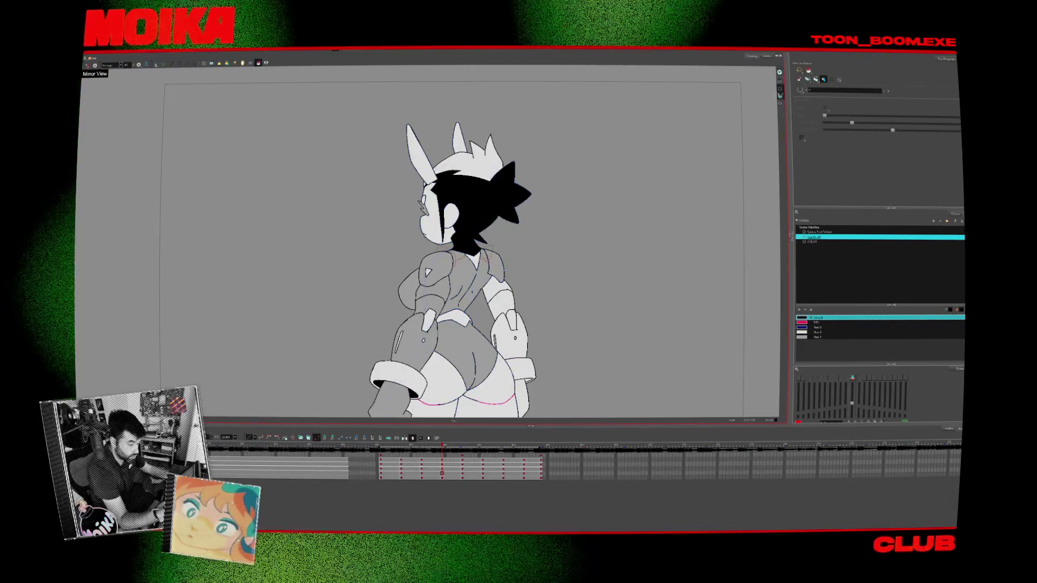
pyautogui.press('.')
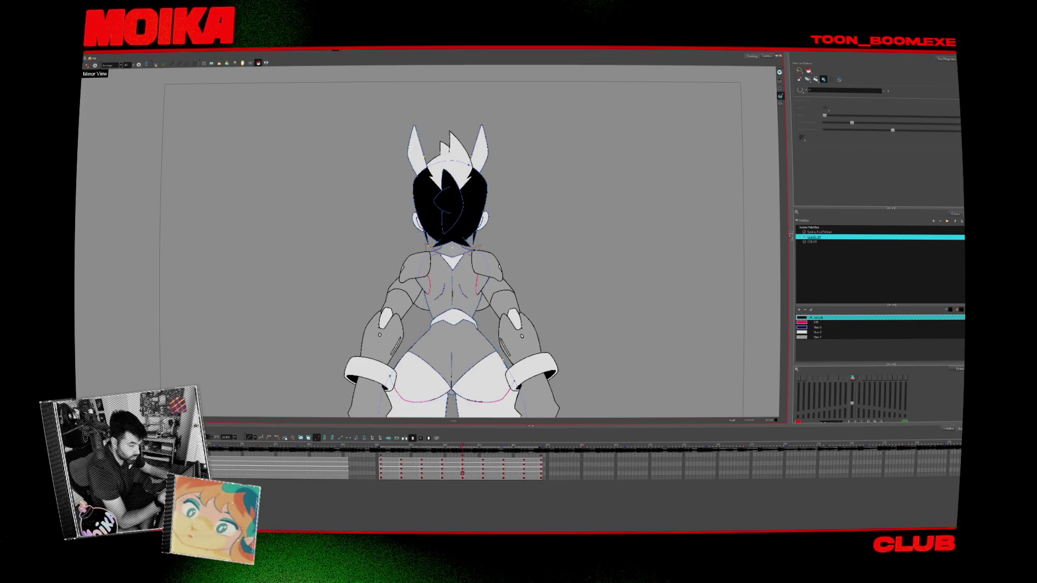
pyautogui.press('.')
pyautogui.press('Return')
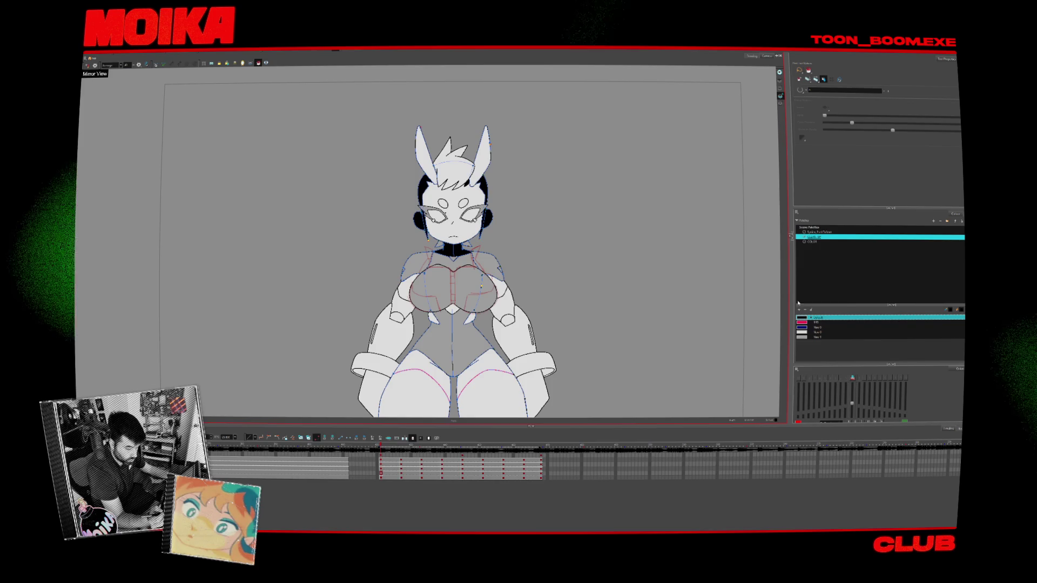
pyautogui.click(815, 332)
pyautogui.click(254, 65)
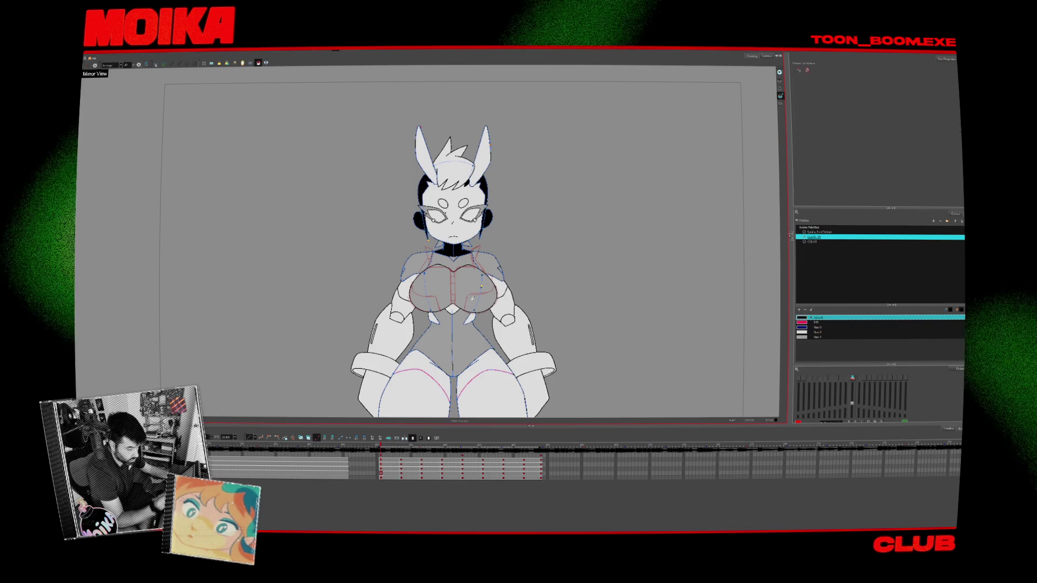
# Choose the dark grey swatch and fill the back of the bodysuit on the three-quarter back pose
pyautogui.click(257, 64)
pyautogui.press('.')
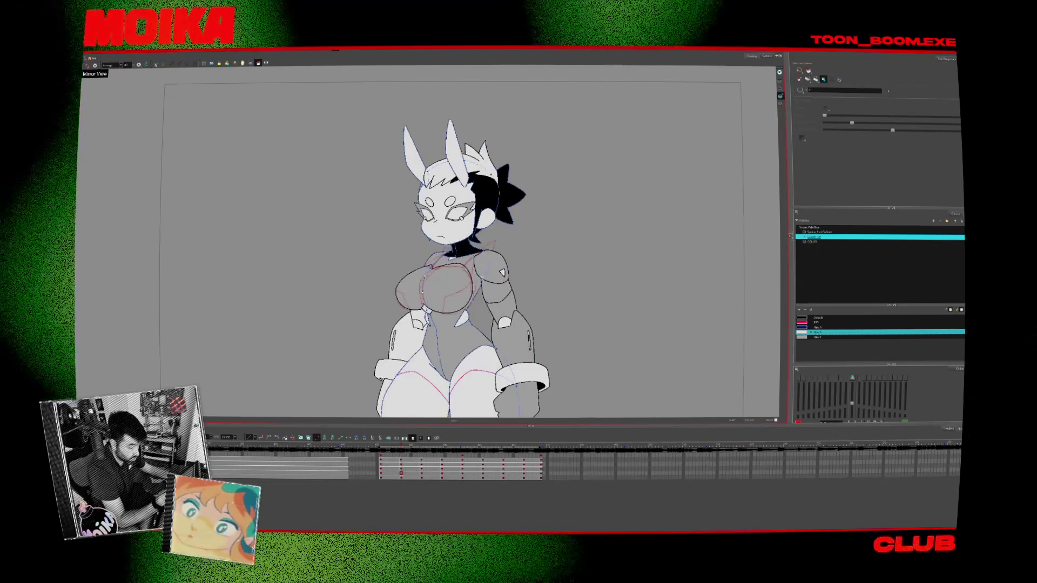
pyautogui.click(803, 337)
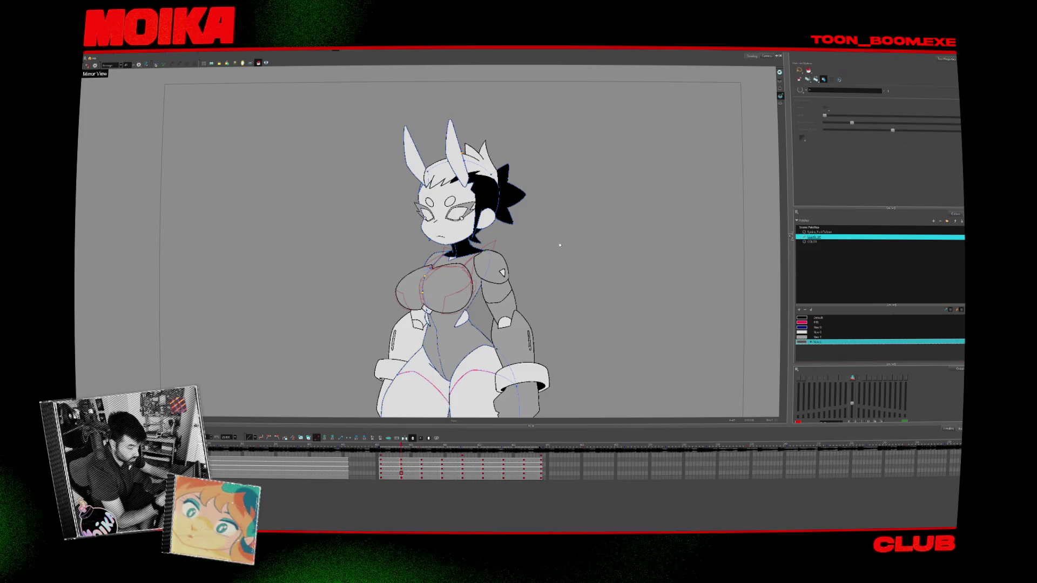
pyautogui.press('.')
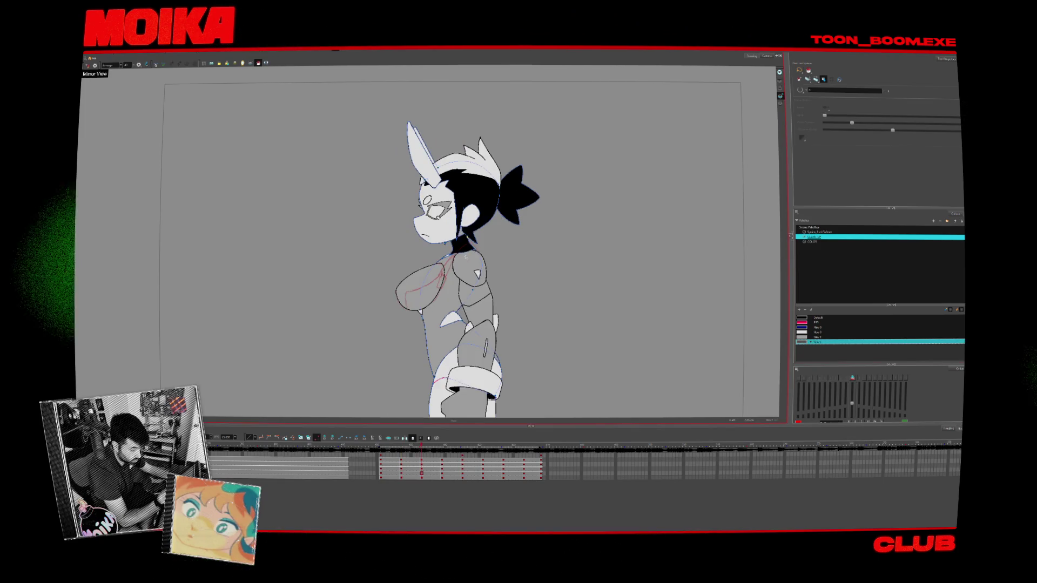
pyautogui.press('.')
pyautogui.press('.')
pyautogui.press('.')
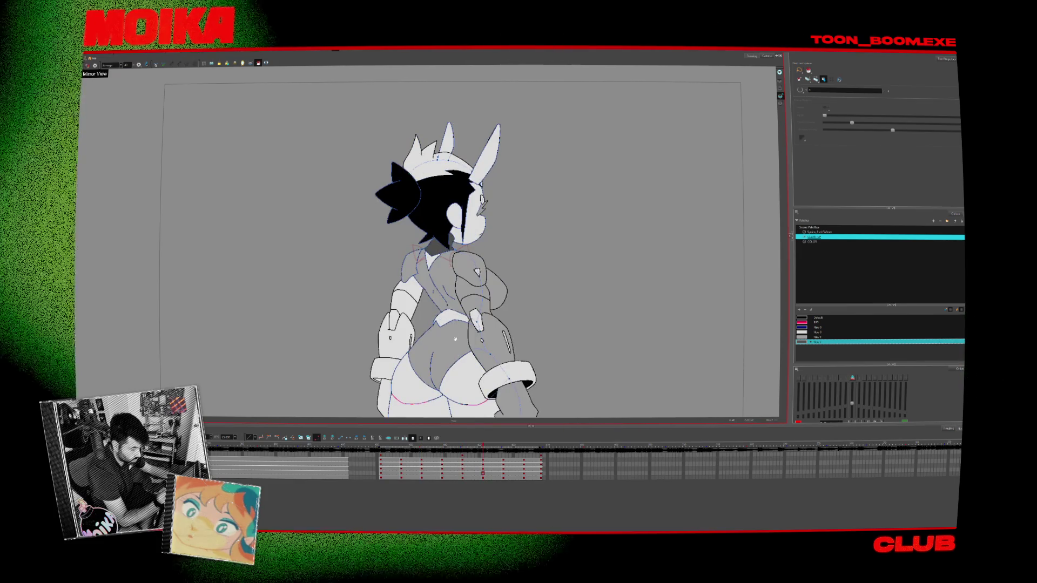
pyautogui.scroll(-2, 450, 265)
pyautogui.click(432, 264)
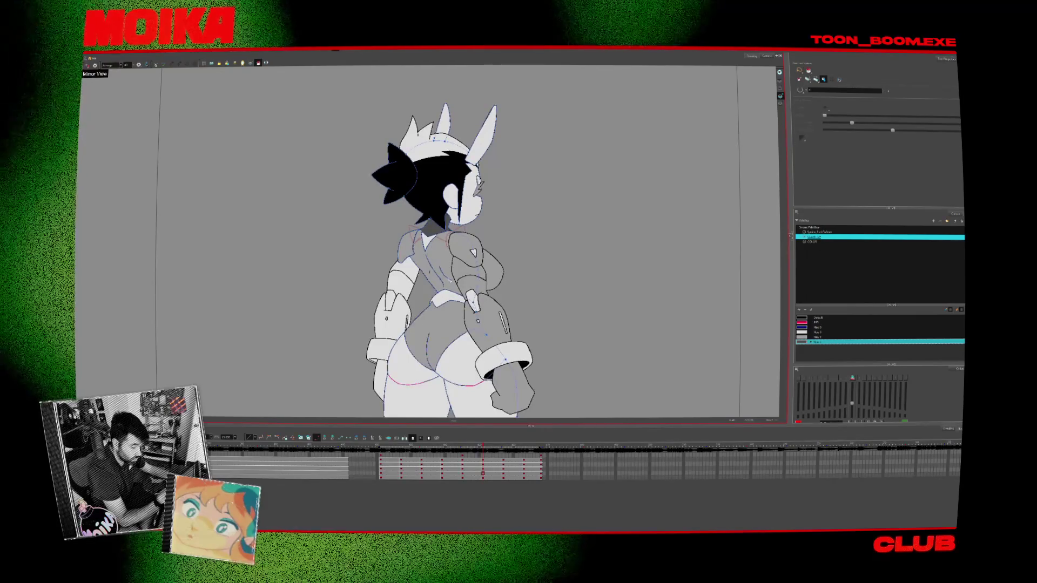
# Step back to the front-view drawing and select the New 0 colour
pyautogui.press(',')
pyautogui.press(',')
pyautogui.press('.')
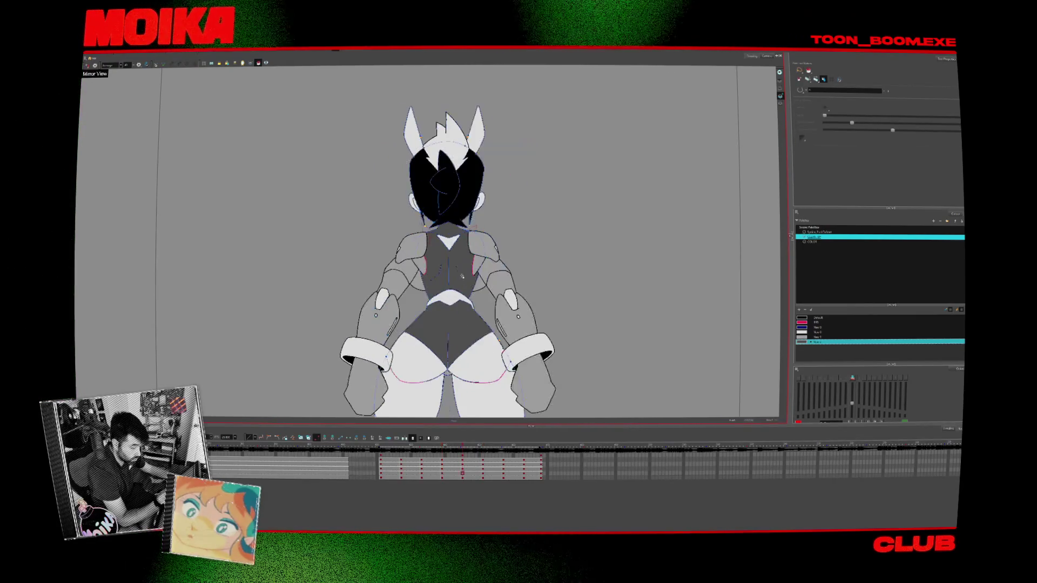
pyautogui.press(',')
pyautogui.press(',')
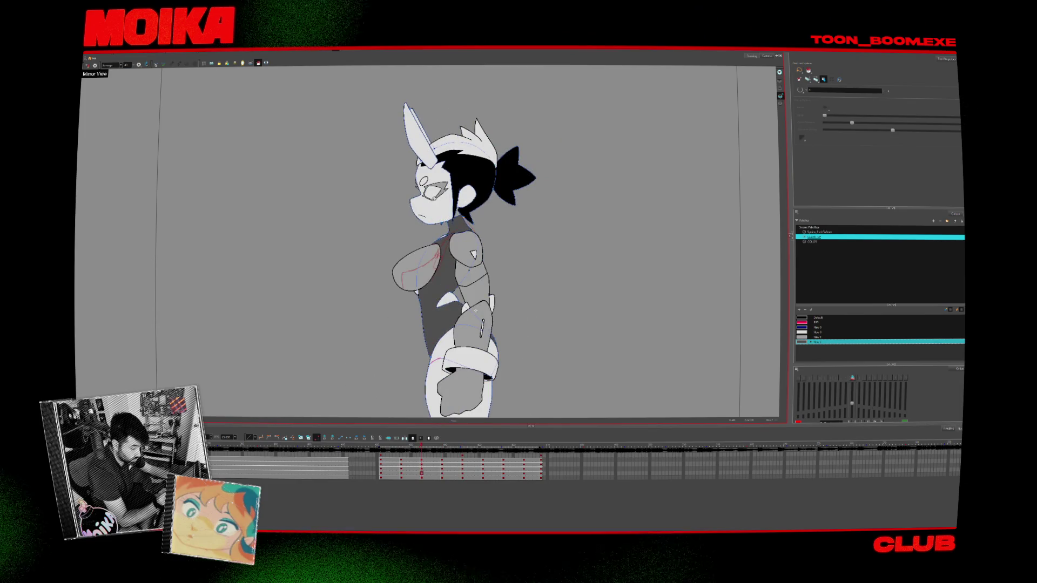
pyautogui.press(',')
pyautogui.press(',')
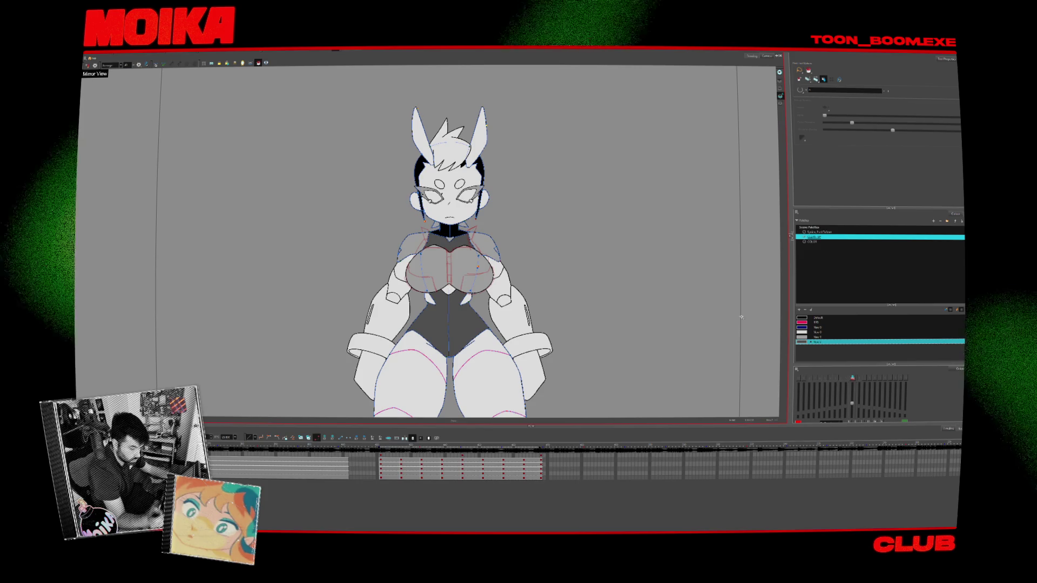
pyautogui.click(816, 332)
# Select the Default colour and flip between side and front views to compare
pyautogui.press('.')
pyautogui.press(',')
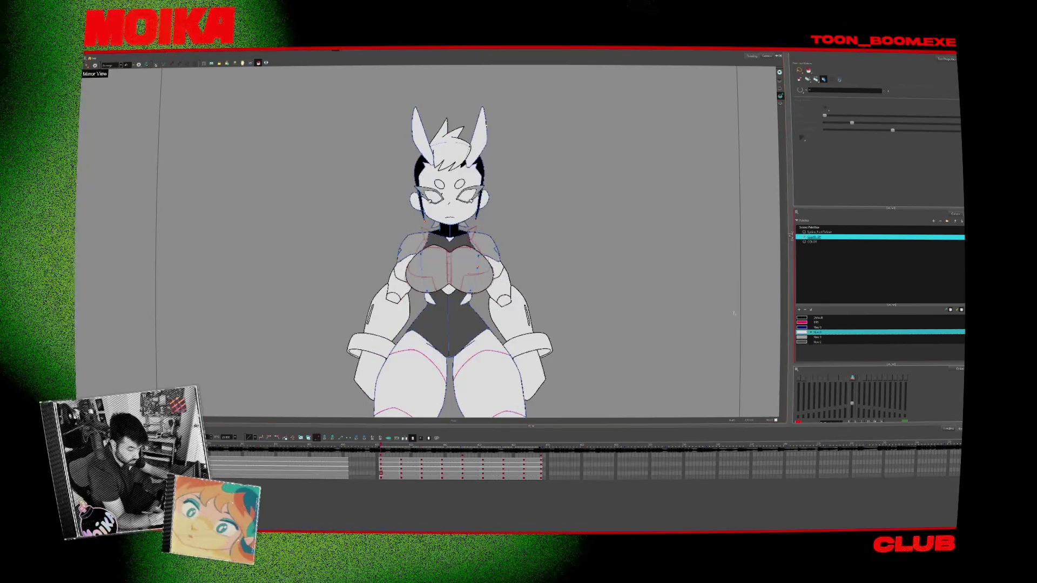
pyautogui.click(817, 317)
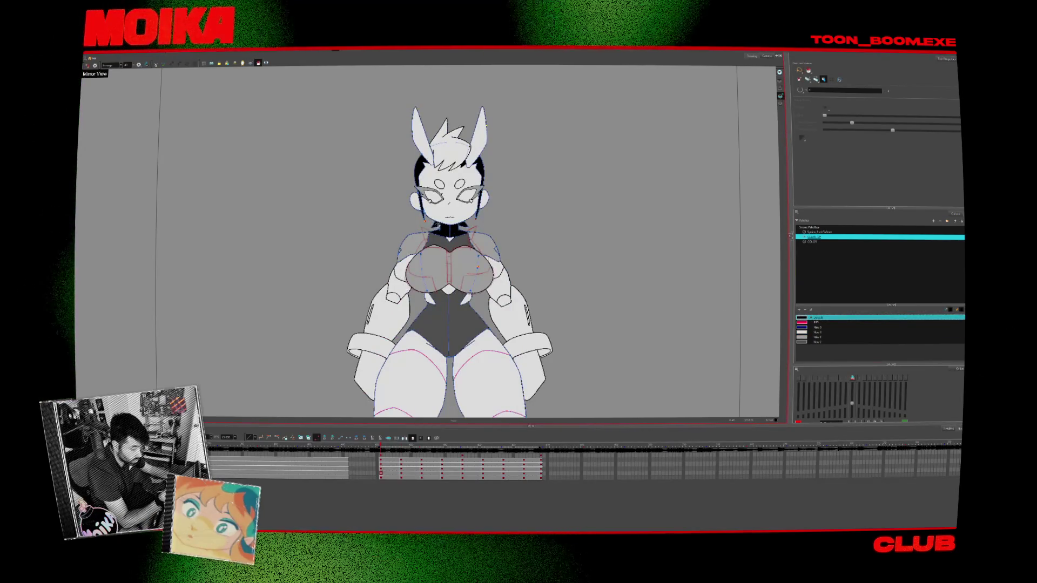
pyautogui.press('.')
pyautogui.press(',')
pyautogui.press('.')
pyautogui.press(',')
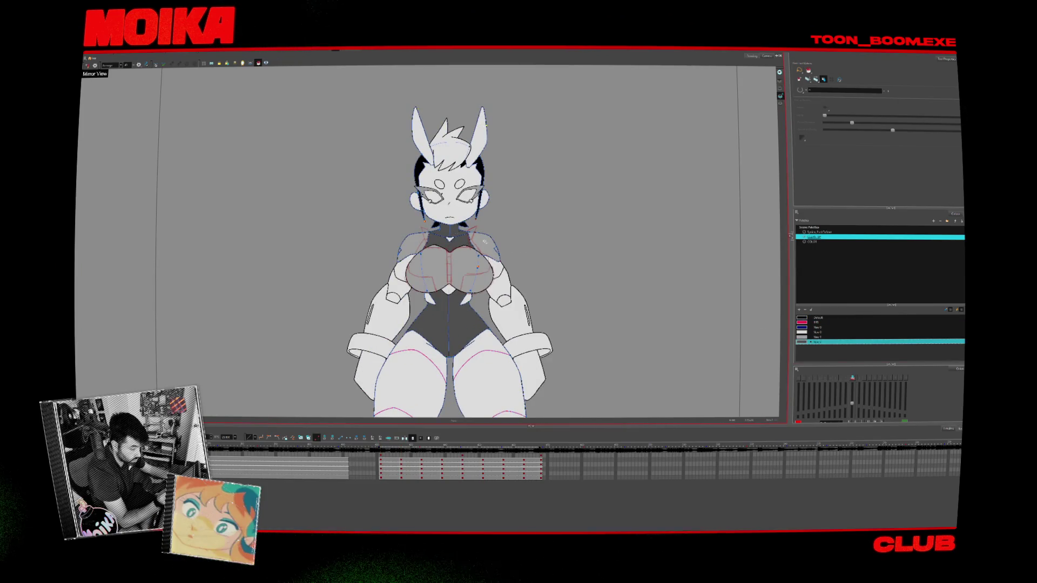
pyautogui.press('.')
pyautogui.press('.')
pyautogui.press('.')
pyautogui.press('.')
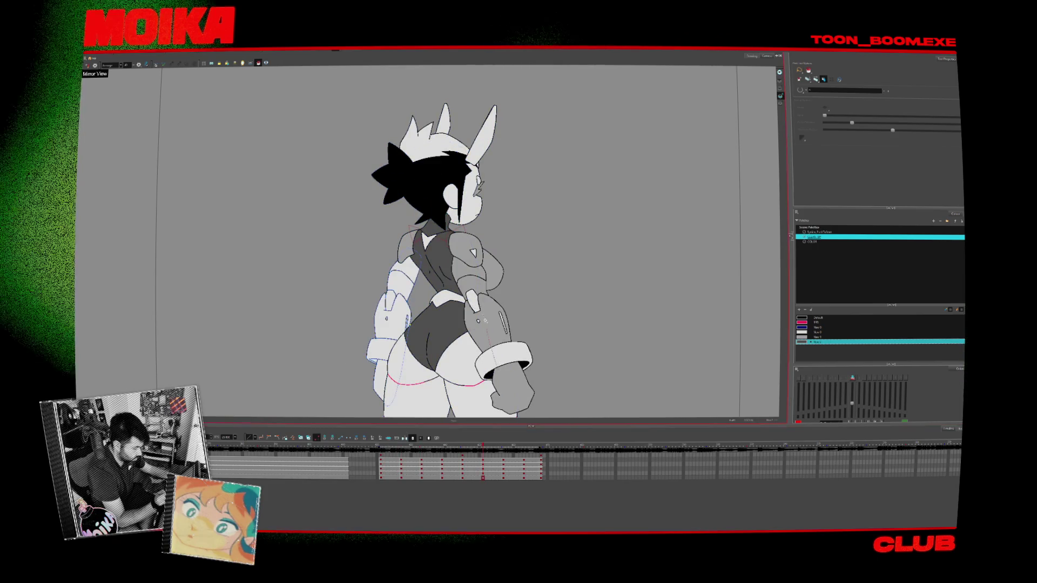
# Select the right arm layer and step between the back, side and front-facing poses
pyautogui.click(482, 465)
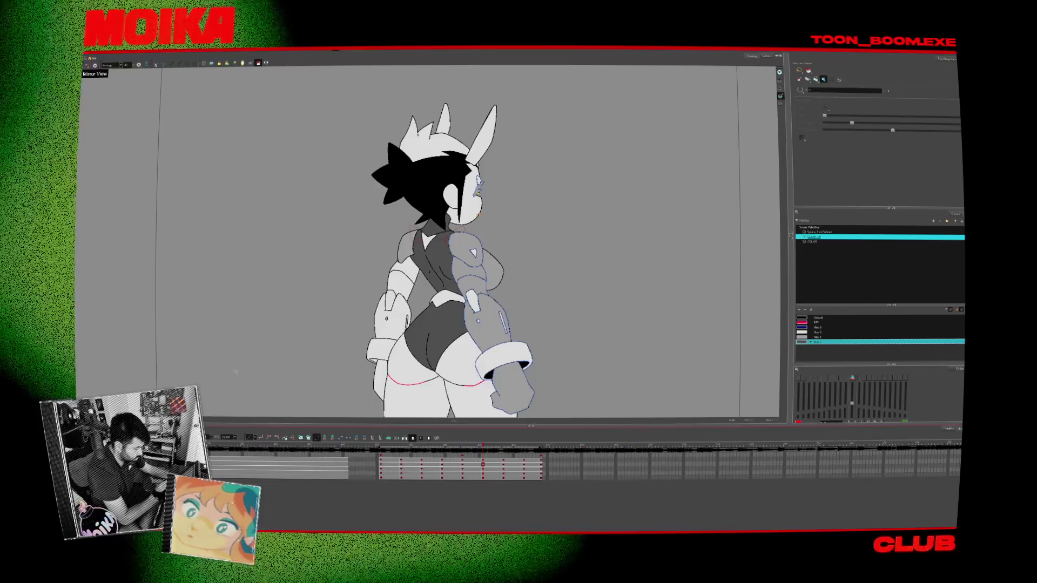
pyautogui.press(',')
pyautogui.press(',')
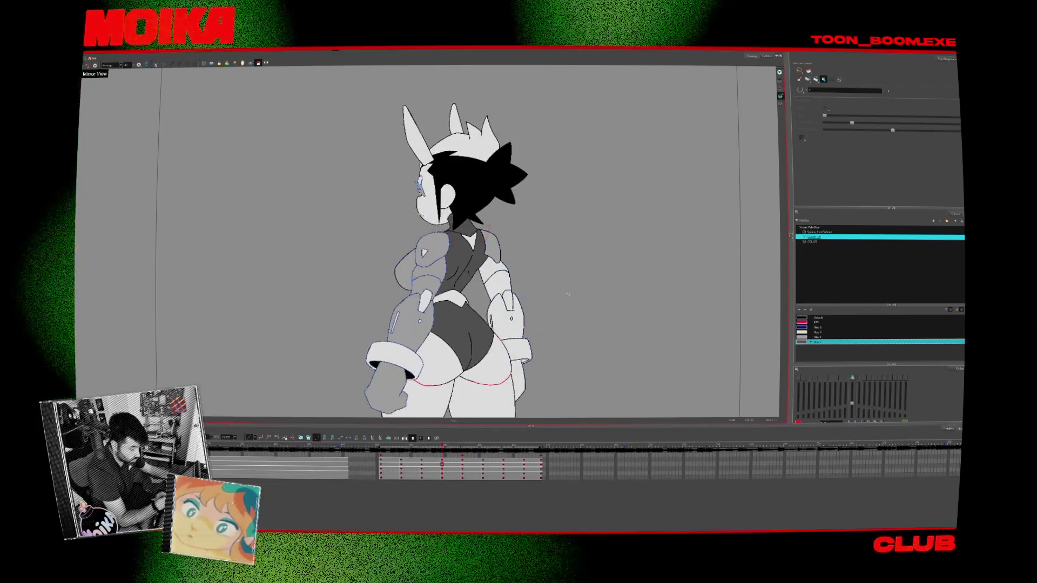
pyautogui.scroll(-5, 567, 293)
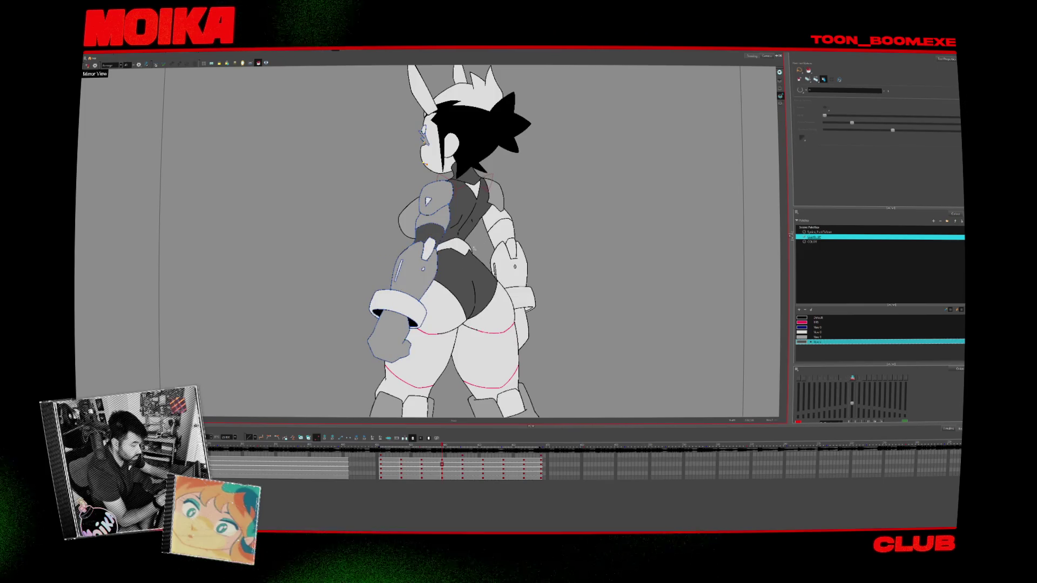
pyautogui.press('.')
pyautogui.press('.')
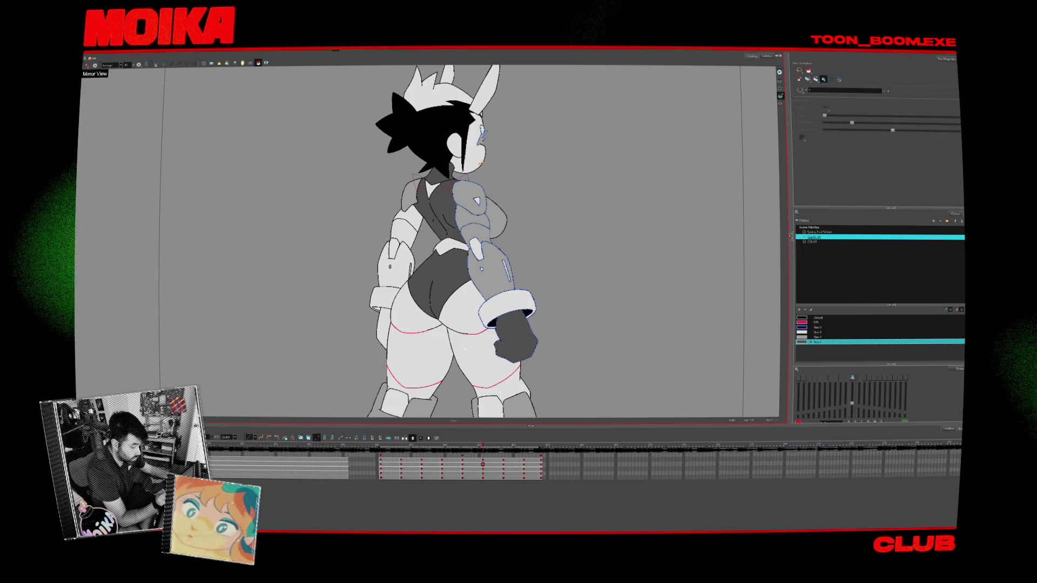
pyautogui.press('.')
pyautogui.press(',')
pyautogui.press(',')
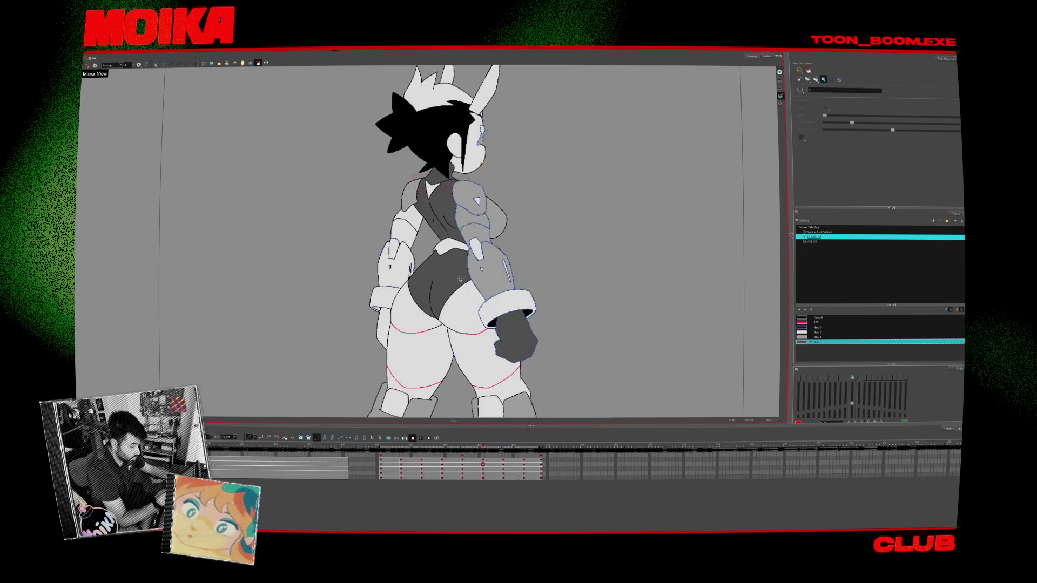
pyautogui.press('.')
pyautogui.press('.')
pyautogui.press('.')
pyautogui.press('.')
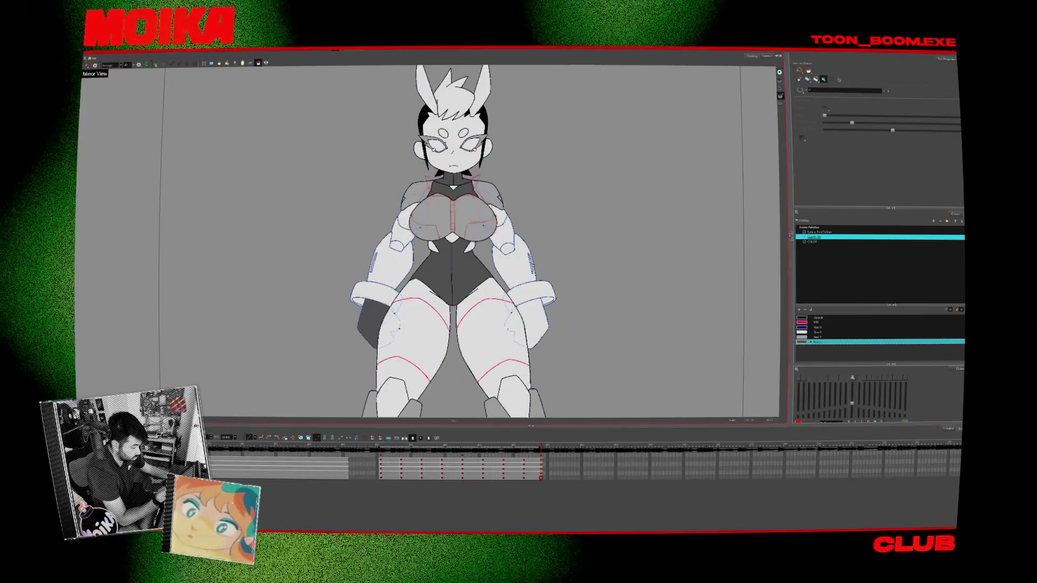
pyautogui.press(',')
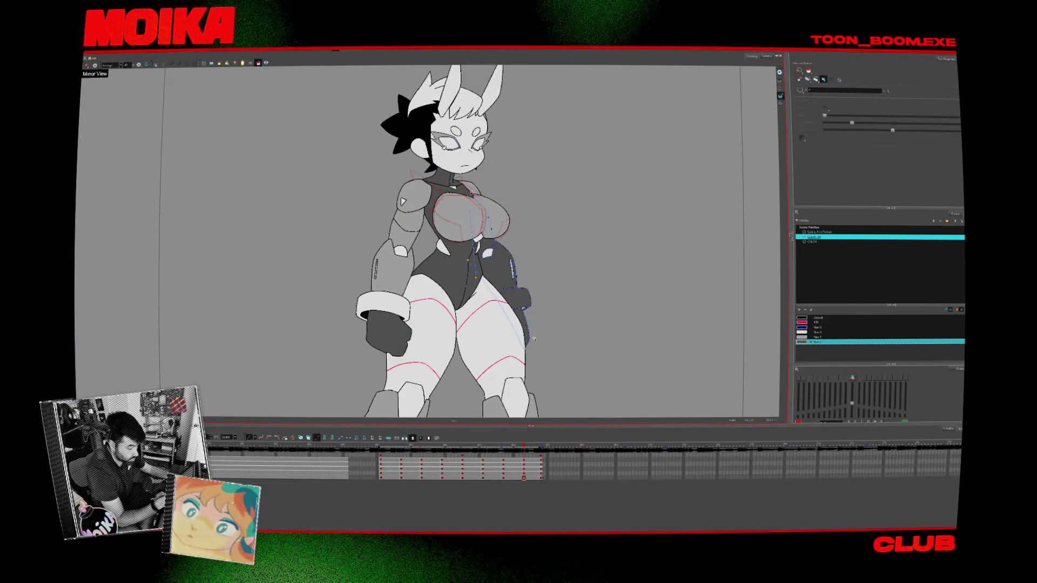
pyautogui.scroll(5, 529, 280)
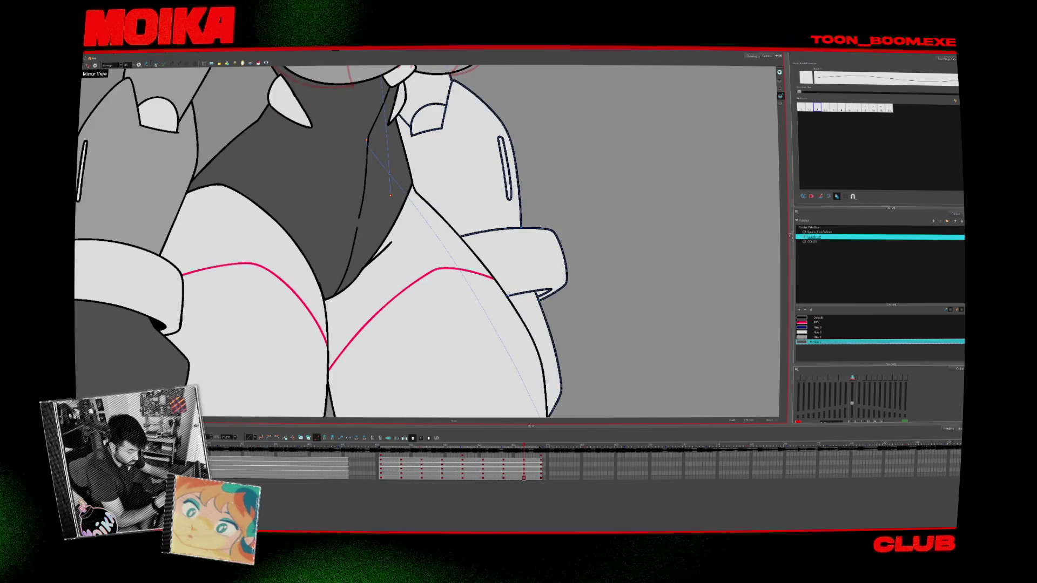
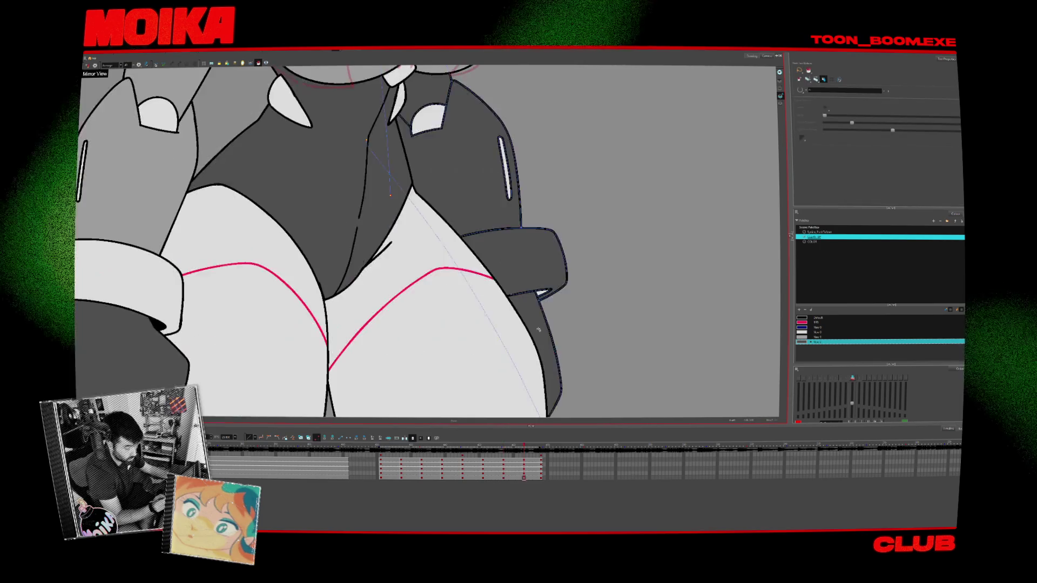
# Flip between the turnaround poses and pan to bring the figure's other arm into view
pyautogui.press(',')
pyautogui.press(',')
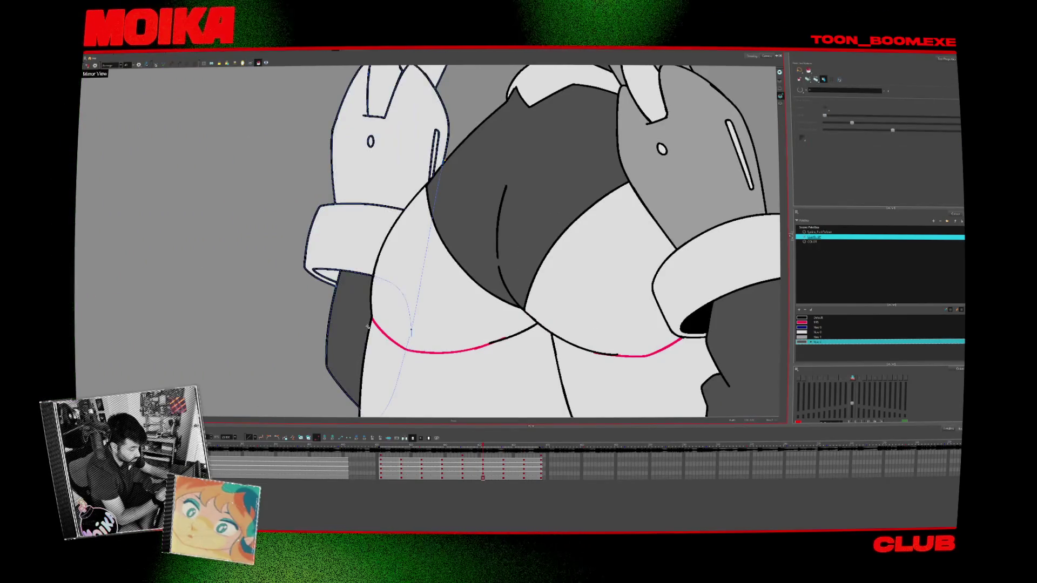
pyautogui.press('.')
pyautogui.press('.')
pyautogui.moveTo(730, 296); pyautogui.dragTo(527, 330)
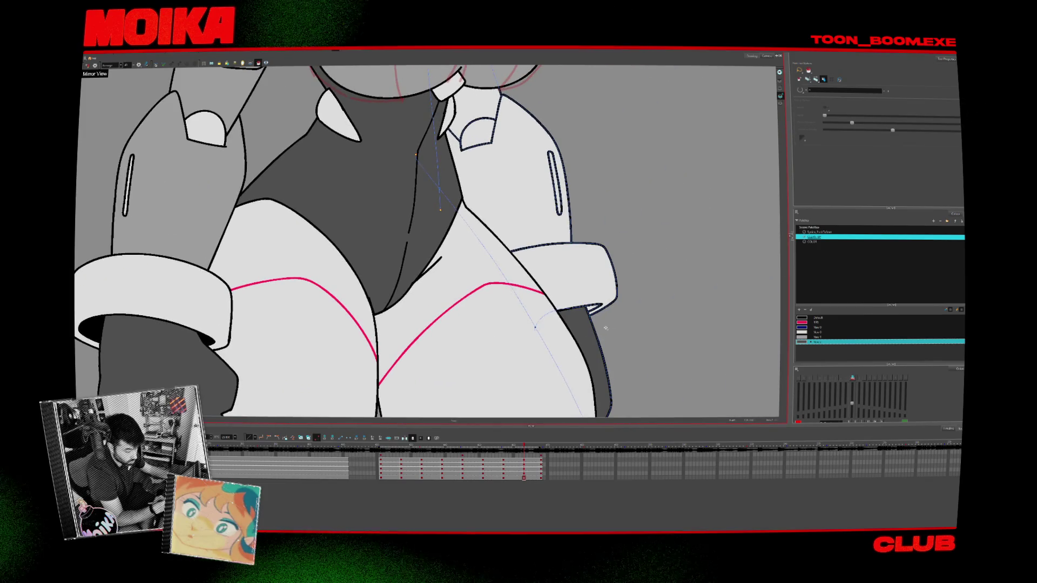
pyautogui.press(',')
pyautogui.press(',')
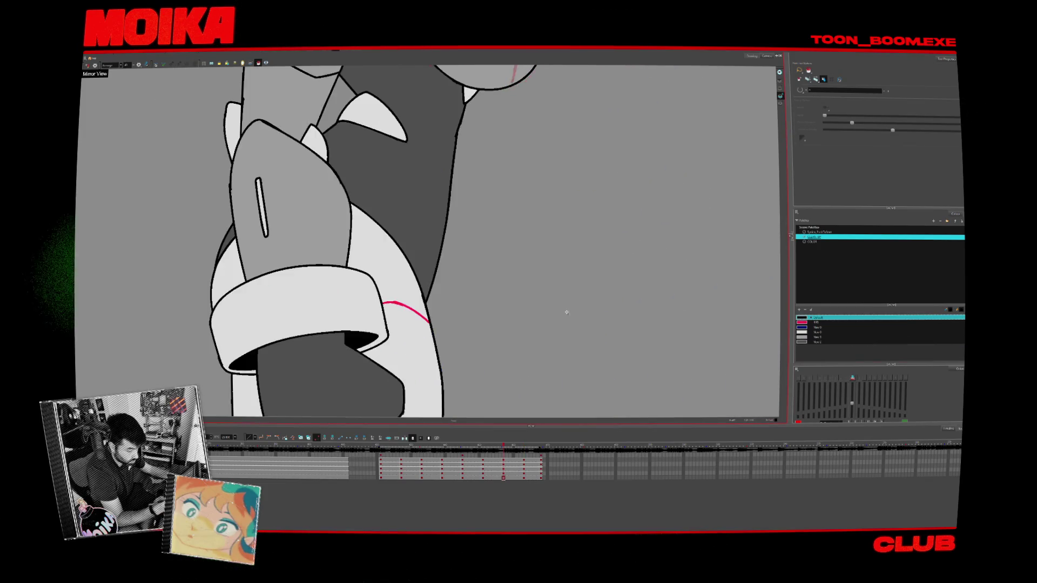
pyautogui.scroll(-5, 542, 369)
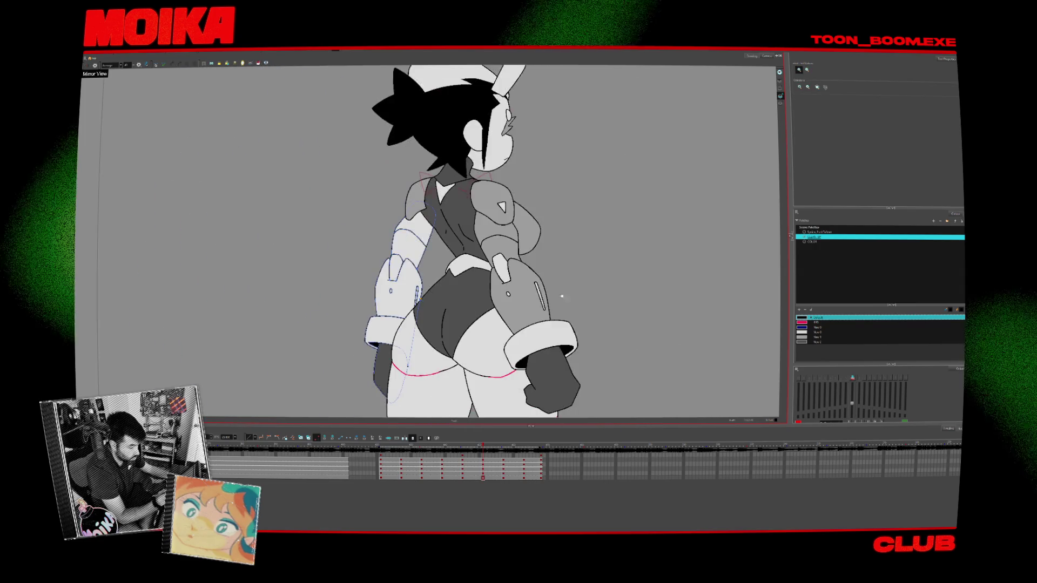
# Fill both arm sleeves with the grey New 1 colour on the turnaround drawings
pyautogui.click(817, 337)
pyautogui.hotkey('alt', 'i')
pyautogui.moveTo(380, 332); pyautogui.dragTo(427, 229)
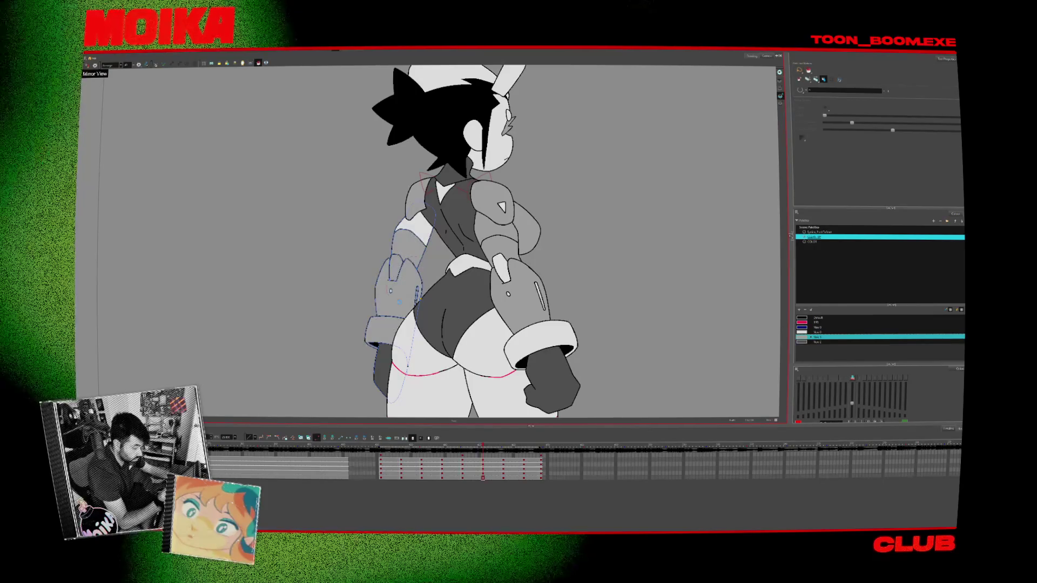
pyautogui.press('.')
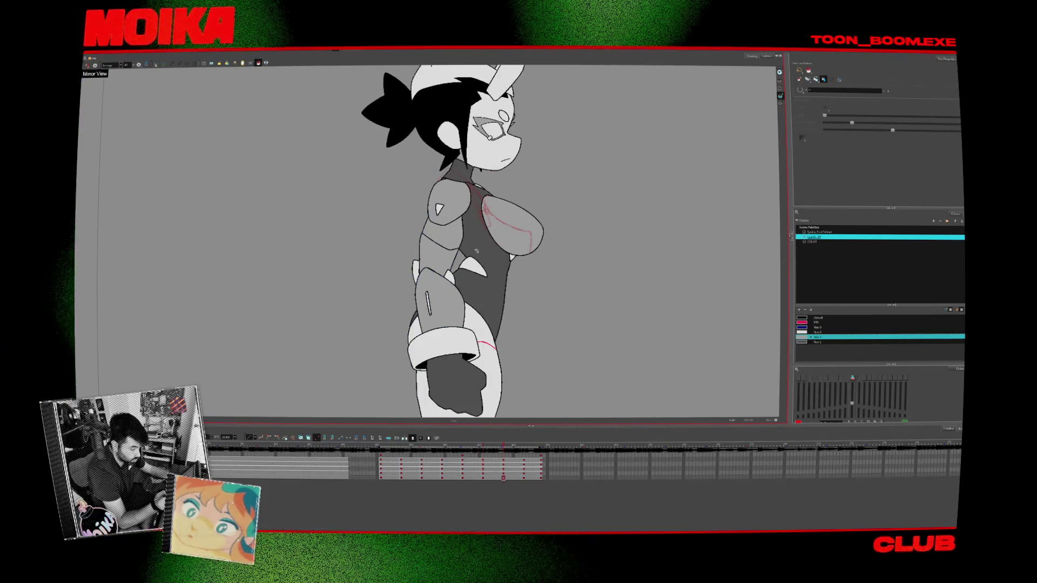
pyautogui.press(',')
pyautogui.press(',')
pyautogui.press(',')
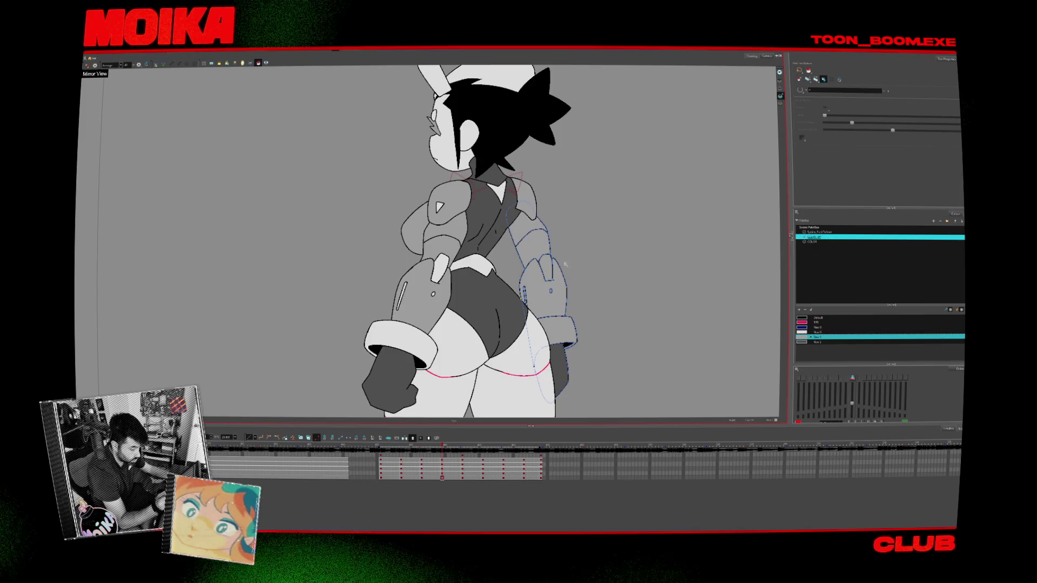
pyautogui.press(',')
pyautogui.press(',')
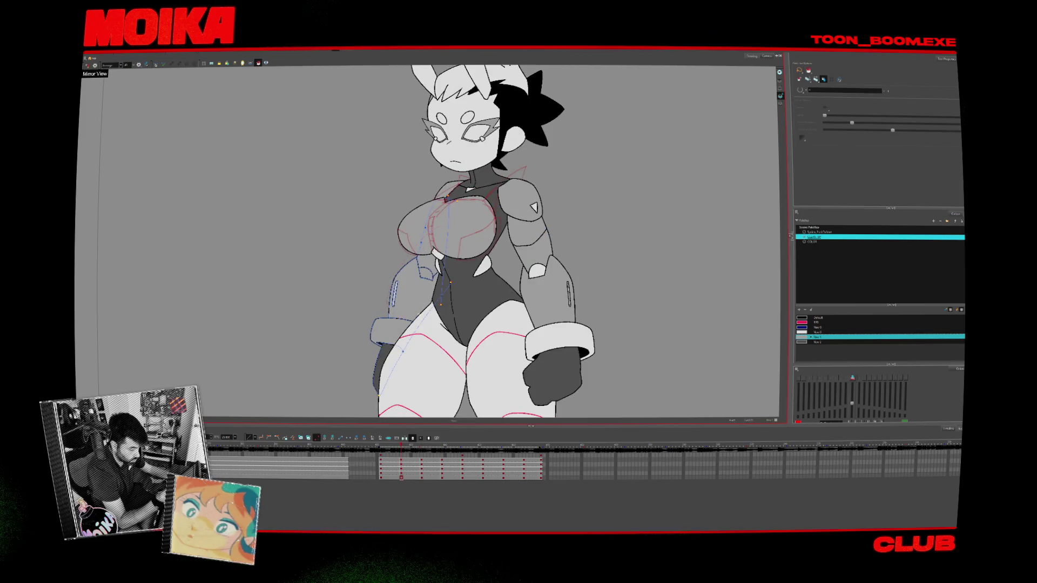
pyautogui.press(',')
pyautogui.click(448, 263)
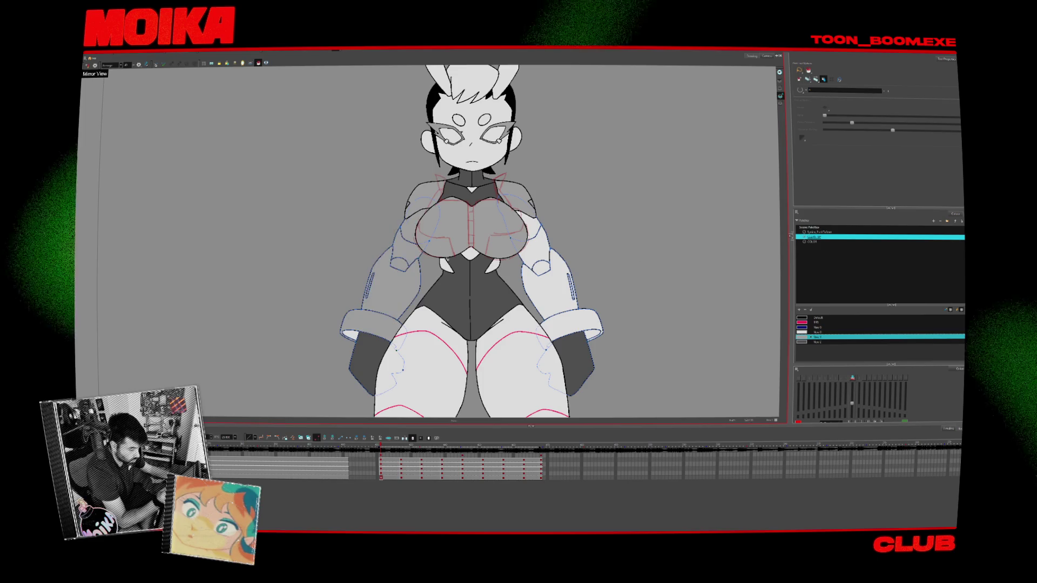
pyautogui.click(540, 276)
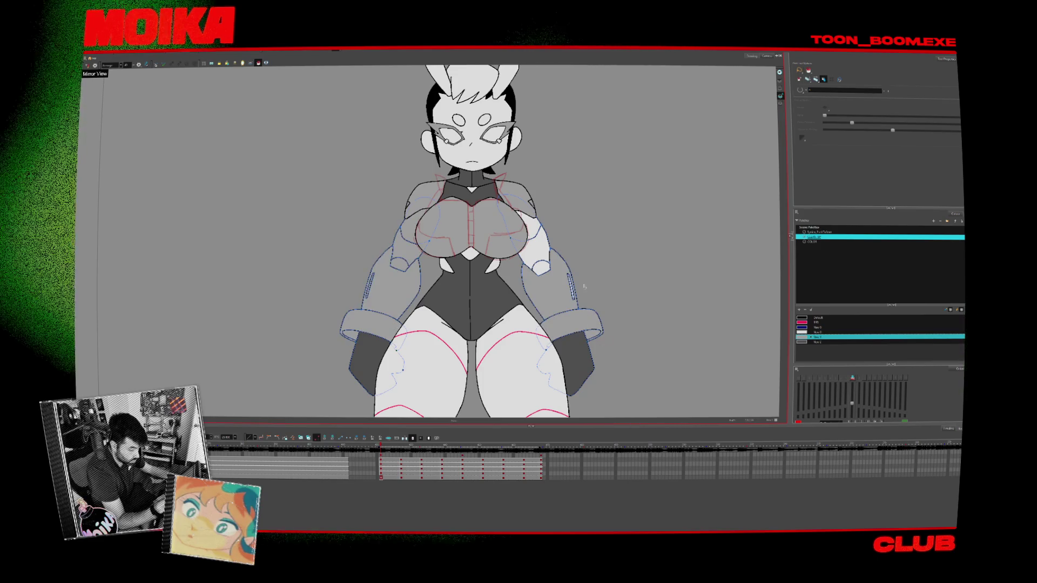
# Pick the swatch one row above and compare the arms across the turned, front and profile poses
pyautogui.click(807, 332)
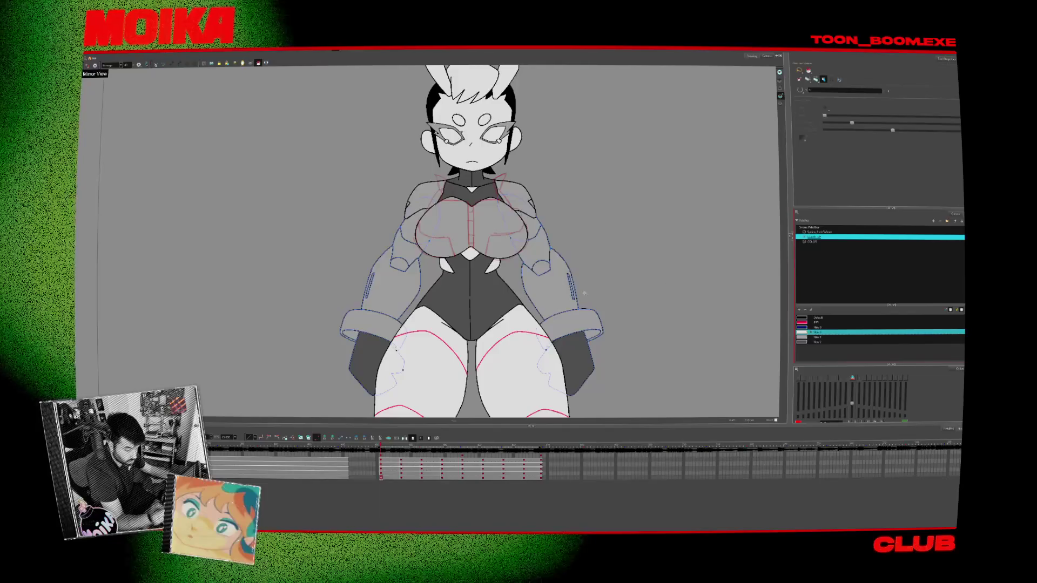
pyautogui.press('.')
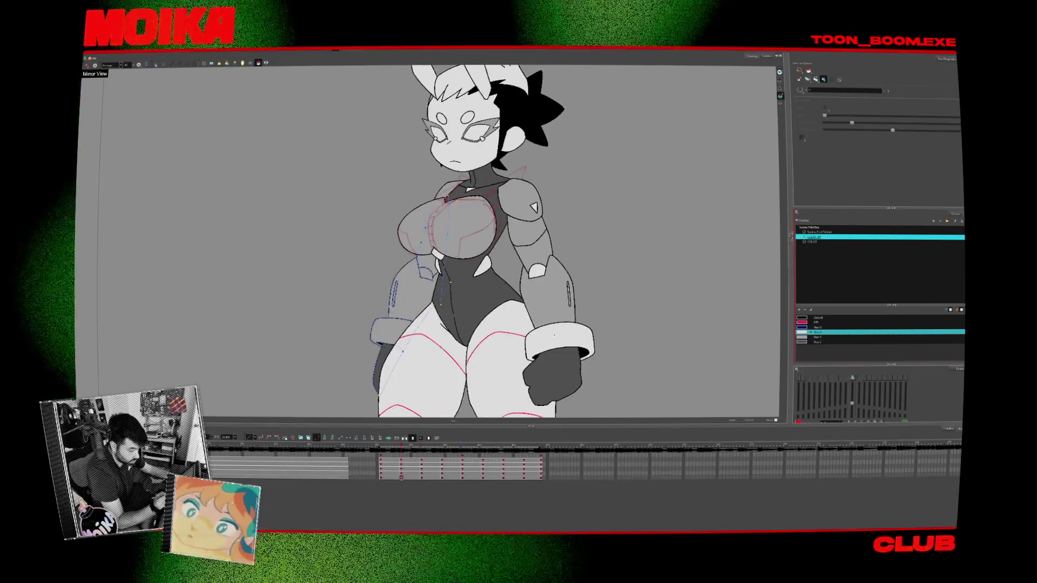
pyautogui.press(',')
pyautogui.press('.')
pyautogui.press('.')
pyautogui.press(',')
pyautogui.scroll(5, 413, 327)
pyautogui.hotkey('alt', 'b')
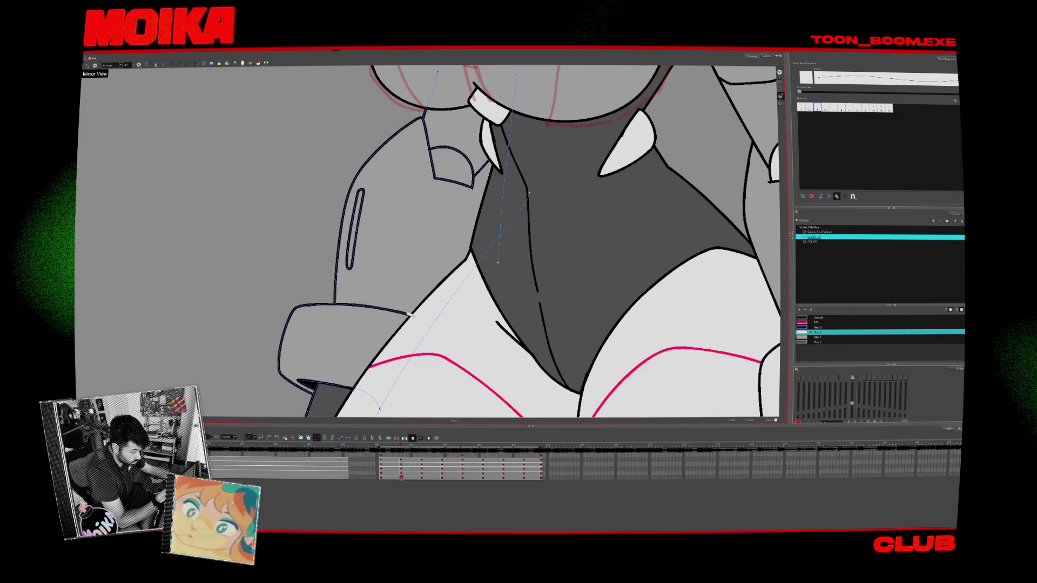
pyautogui.press('.')
pyautogui.press('.')
pyautogui.hotkey('alt', 'q')
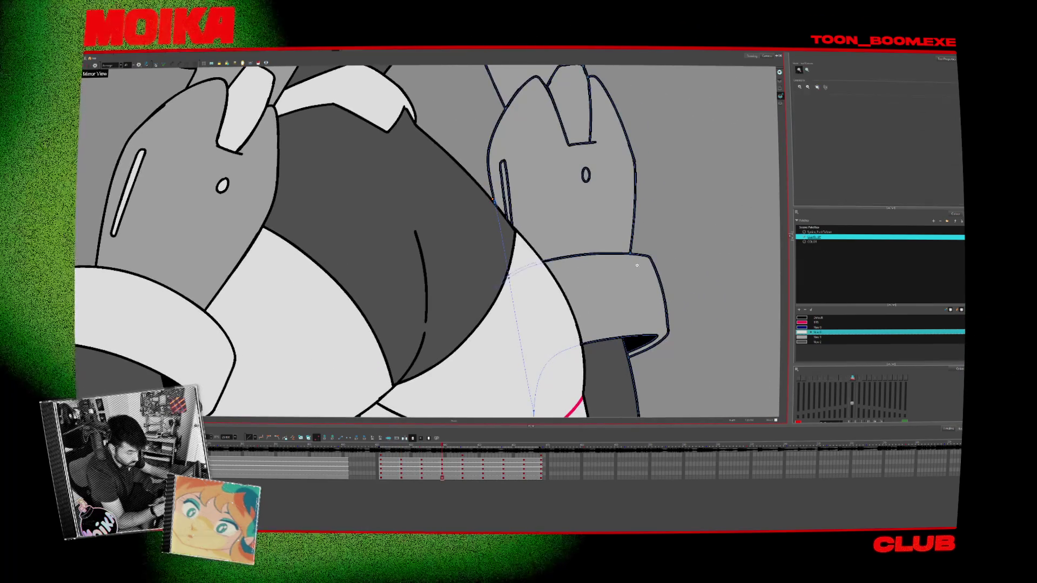
pyautogui.hotkey('shift', 'm')
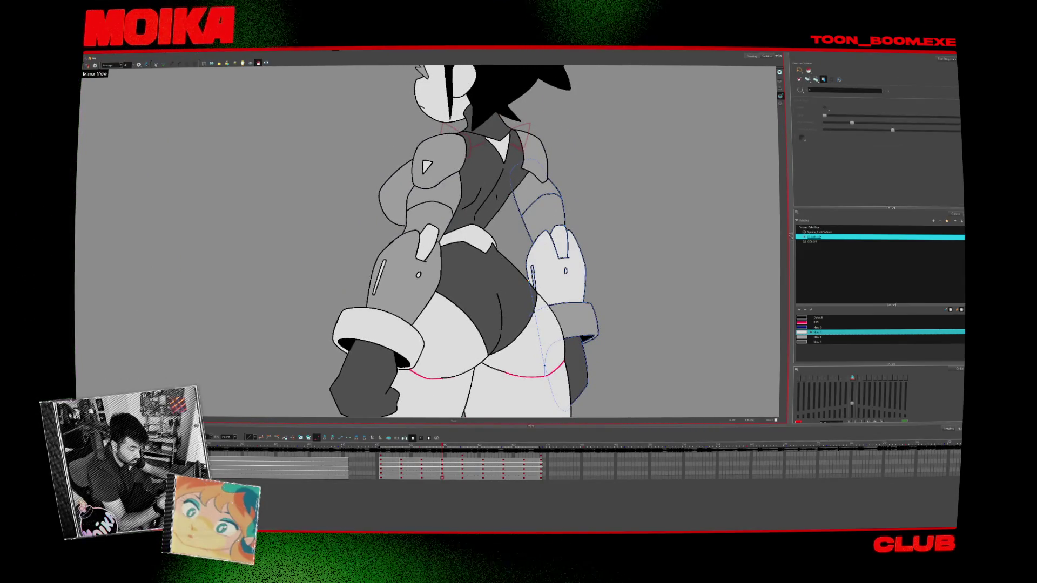
pyautogui.hotkey('shift', 'm')
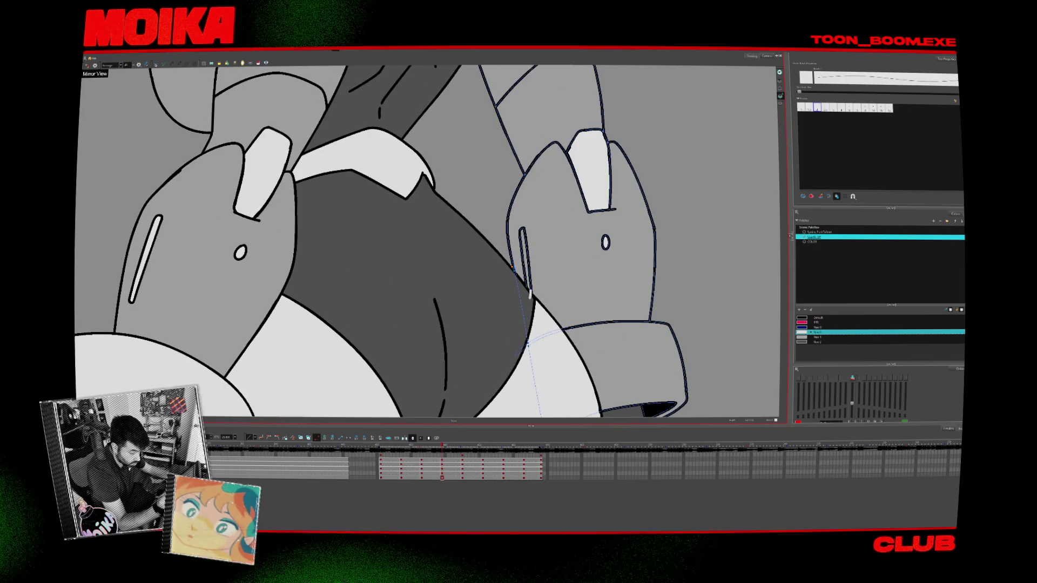
pyautogui.hotkey('shift', 'm')
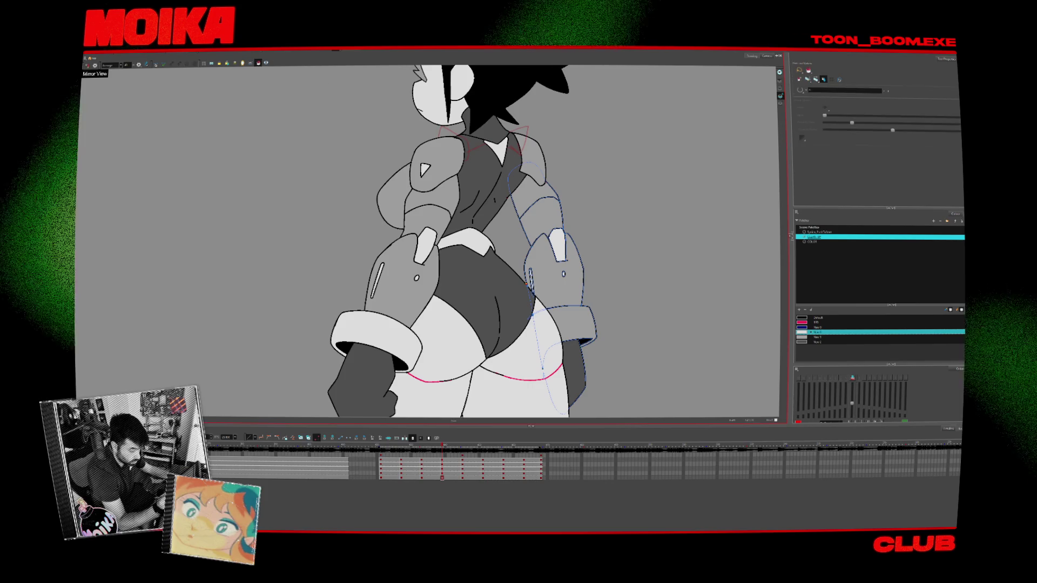
pyautogui.press('f')
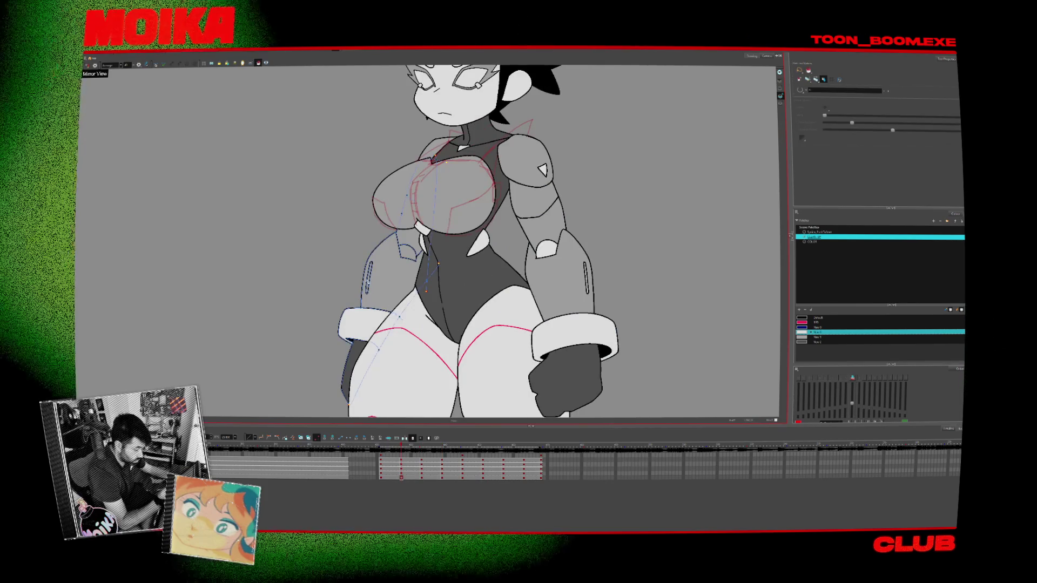
pyautogui.press(']')
pyautogui.press(']')
pyautogui.press(']')
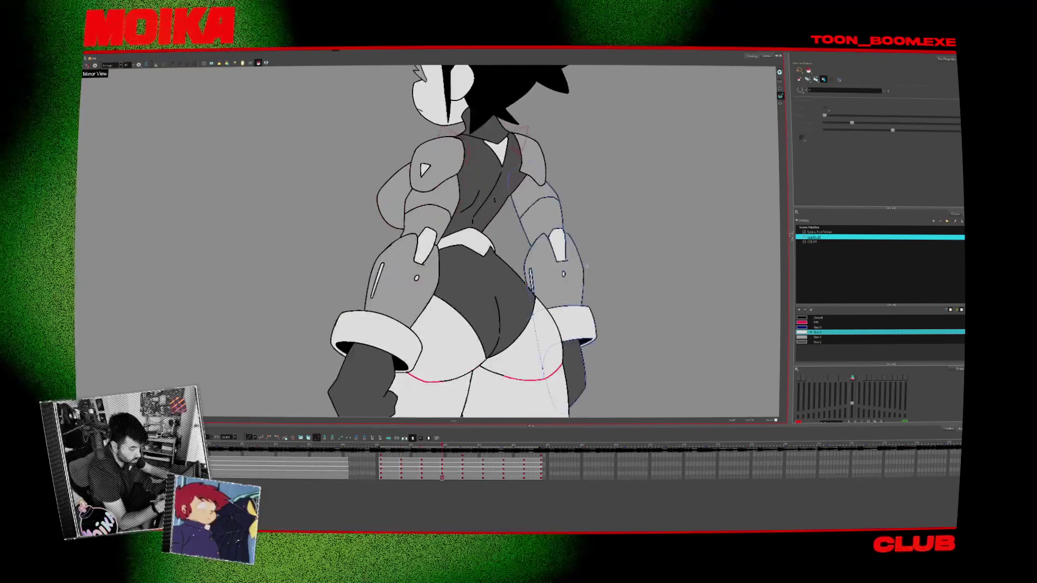
pyautogui.press('f')
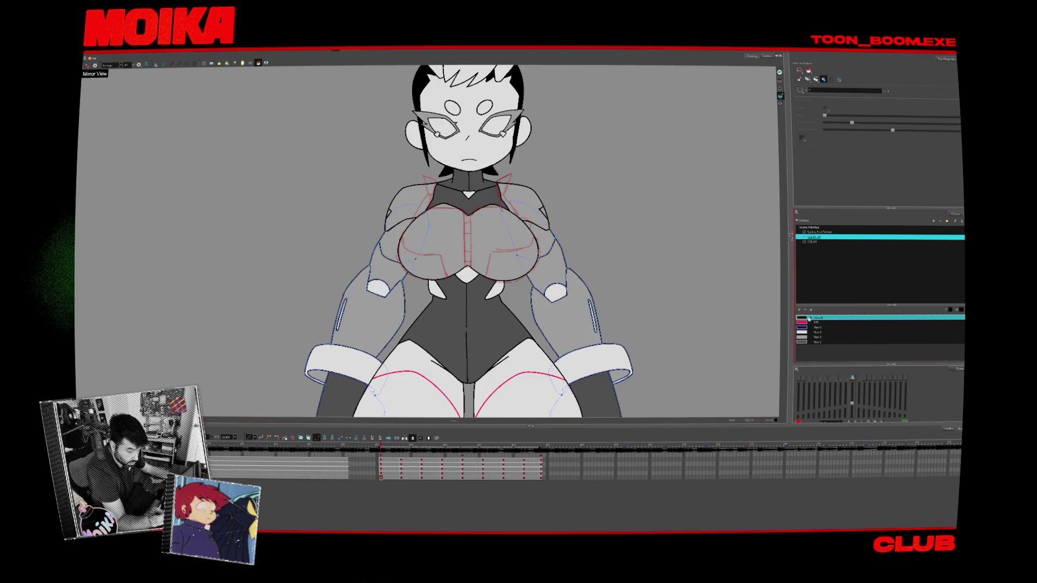
pyautogui.press('g')
pyautogui.press('g')
pyautogui.press('g')
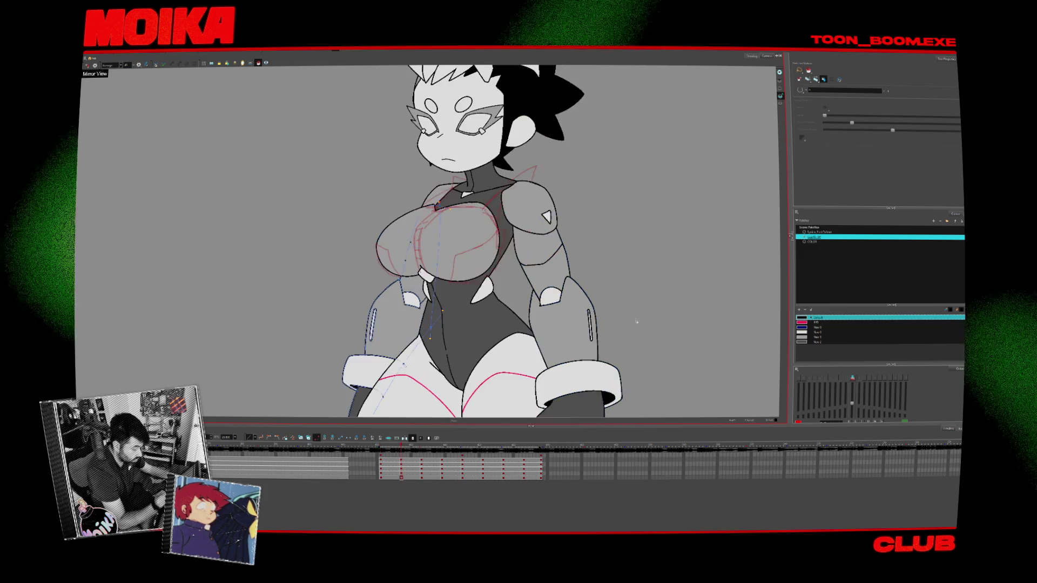
pyautogui.press('Up')
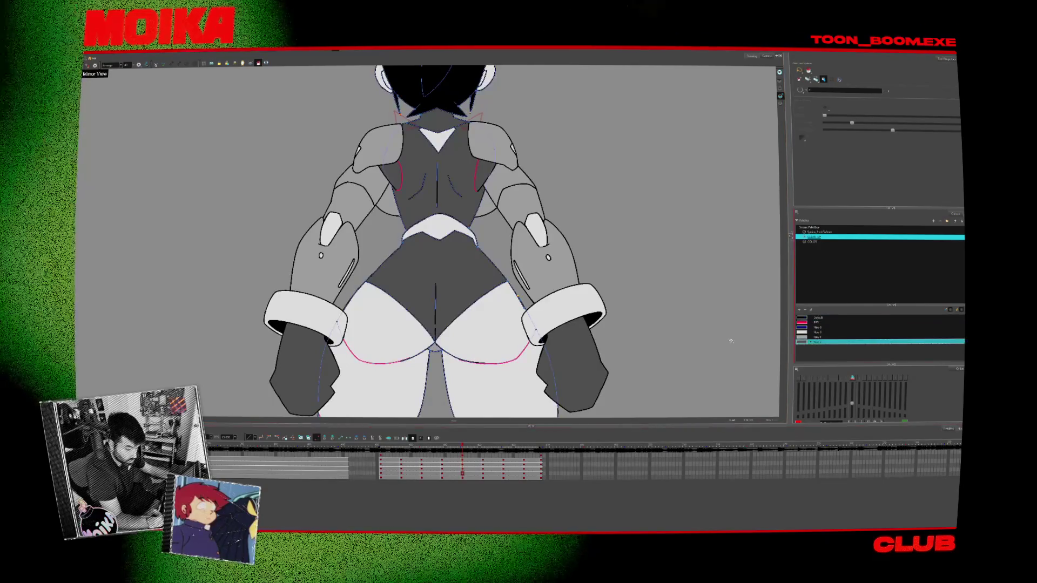
pyautogui.press('f')
pyautogui.press('f')
pyautogui.press('f')
pyautogui.press('f')
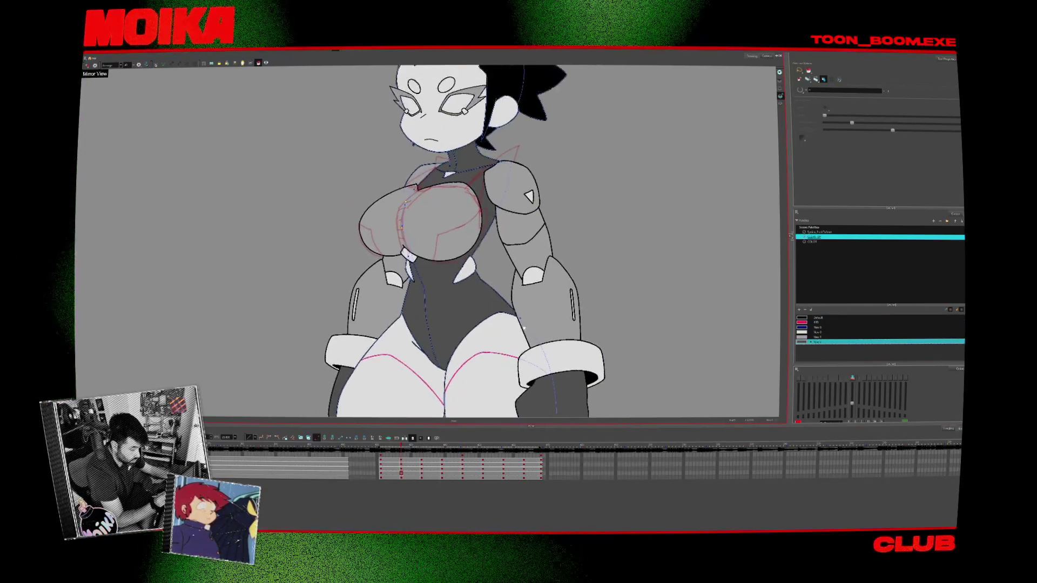
pyautogui.scroll(-5, 519, 341)
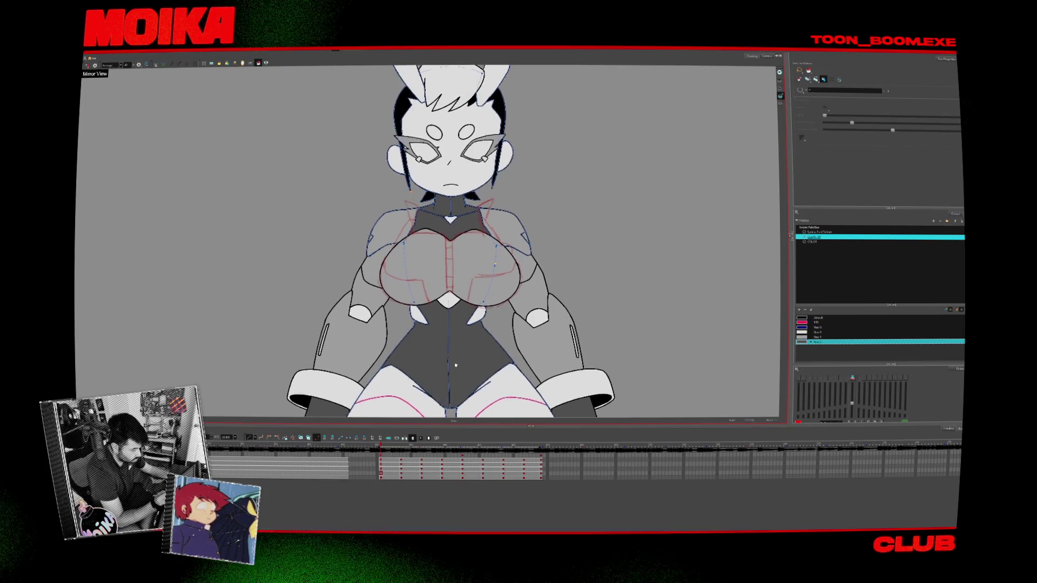
pyautogui.moveTo(381, 447)
pyautogui.mouseDown()
pyautogui.moveTo(461, 448)
pyautogui.moveTo(398, 459)
pyautogui.mouseUp()
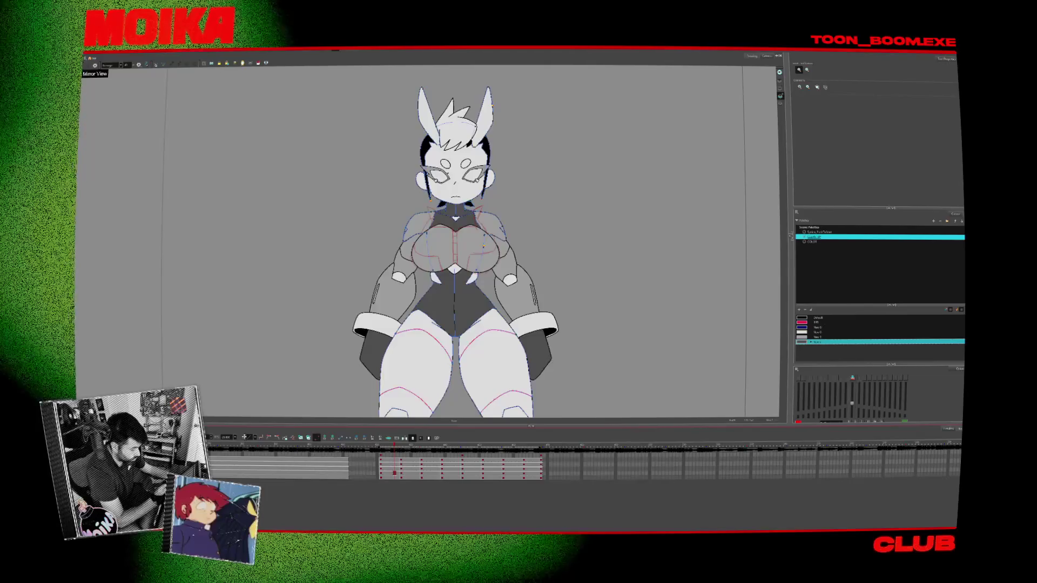
# Zoom out to show the whole figure down to the boots and fill the left knee patch dark grey
pyautogui.scroll(-3, 483, 246)
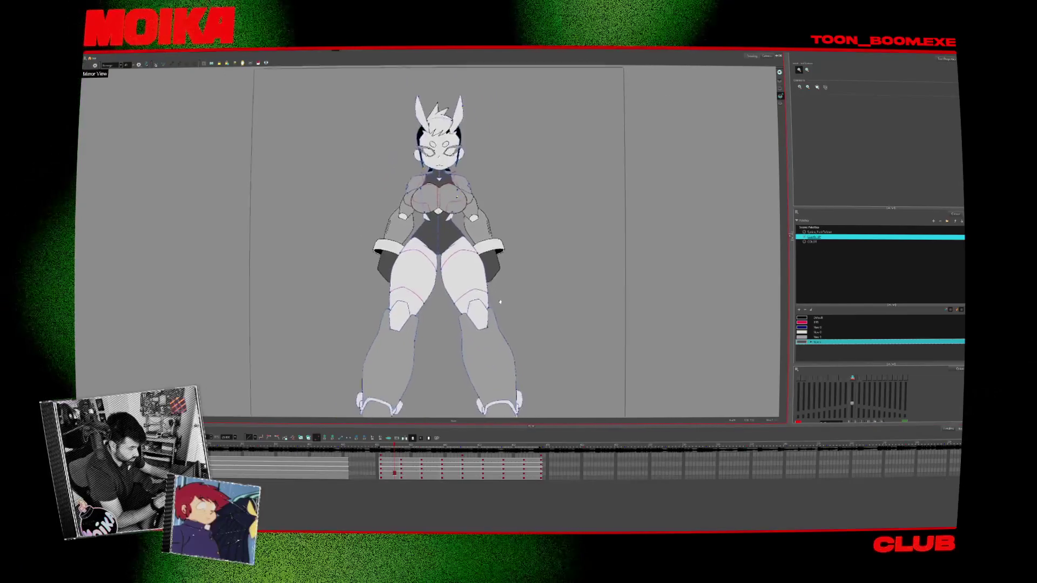
pyautogui.scroll(2, 501, 305)
pyautogui.scroll(2, 488, 277)
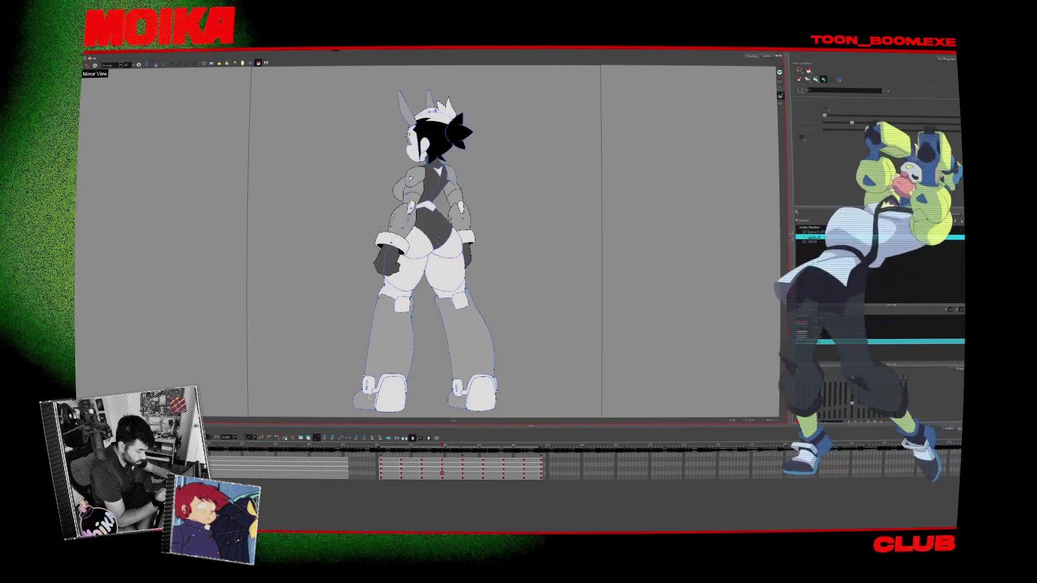
pyautogui.click(402, 305)
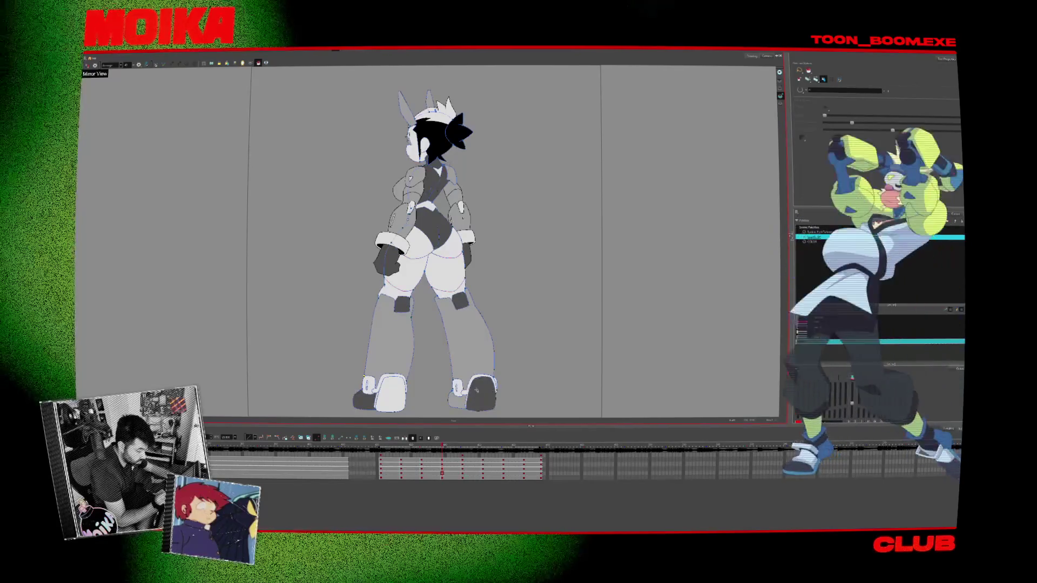
# Fill the left boot bottom dark grey on the back view, then step ahead and zoom into the legs
pyautogui.press('.')
pyautogui.click(375, 389)
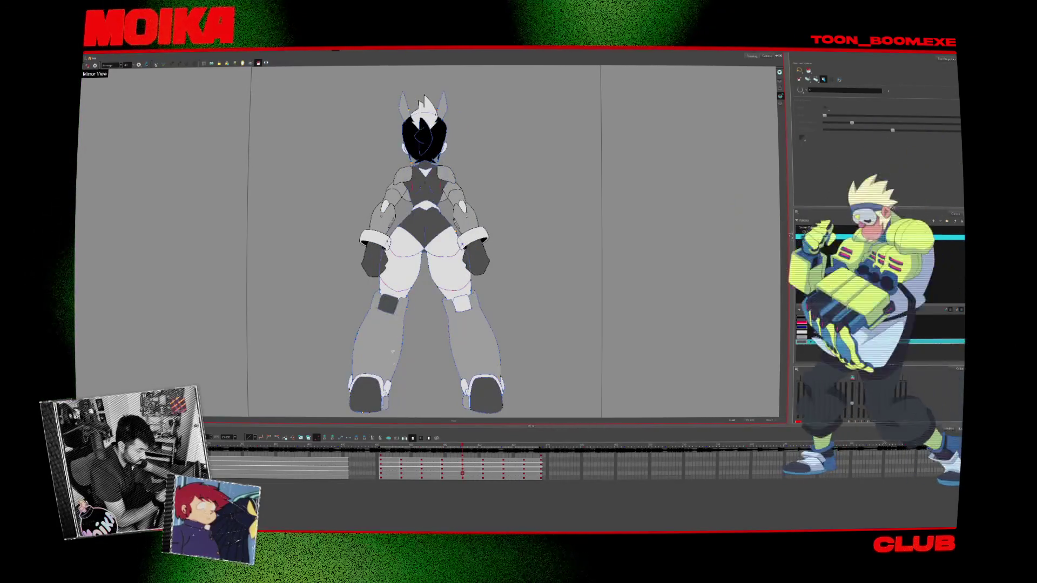
pyautogui.press('.')
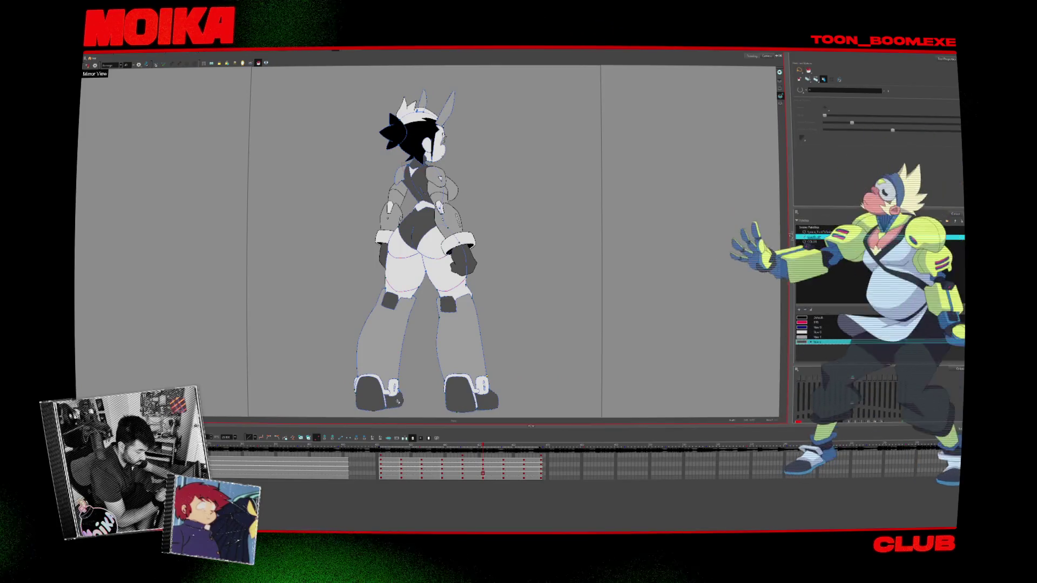
pyautogui.press('.')
pyautogui.press('.')
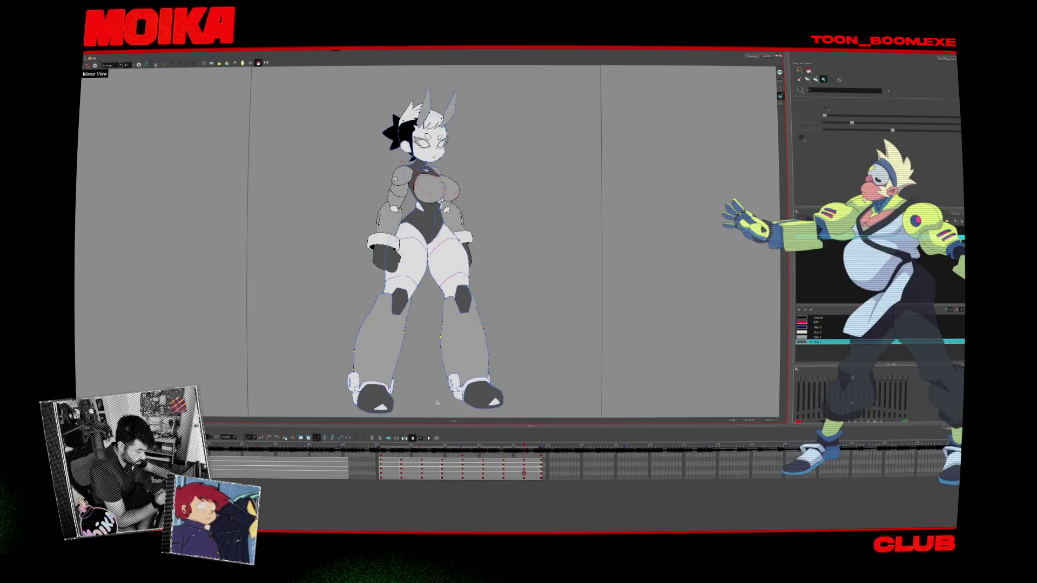
pyautogui.press('.')
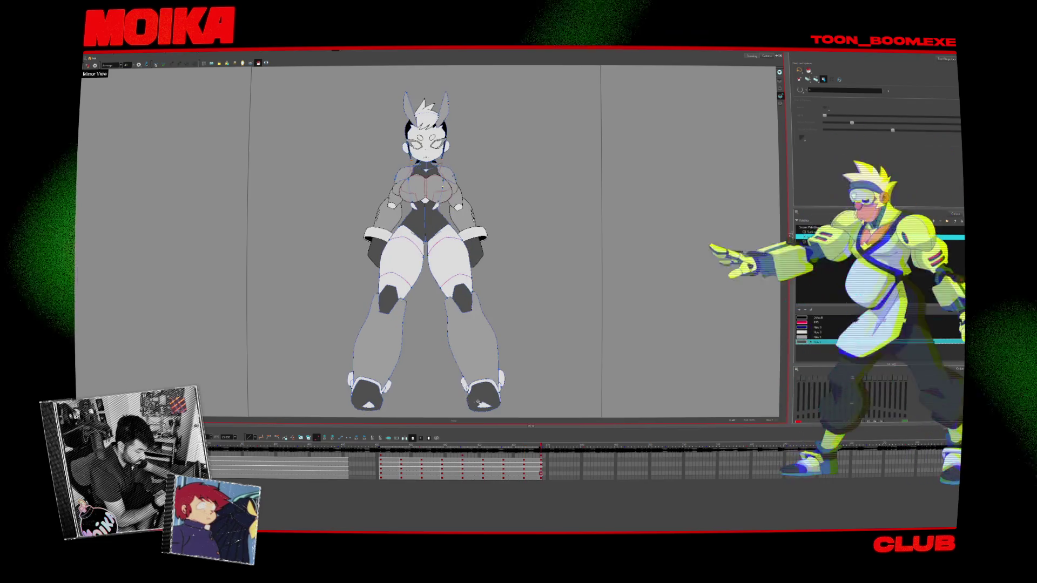
pyautogui.scroll(1, 479, 314)
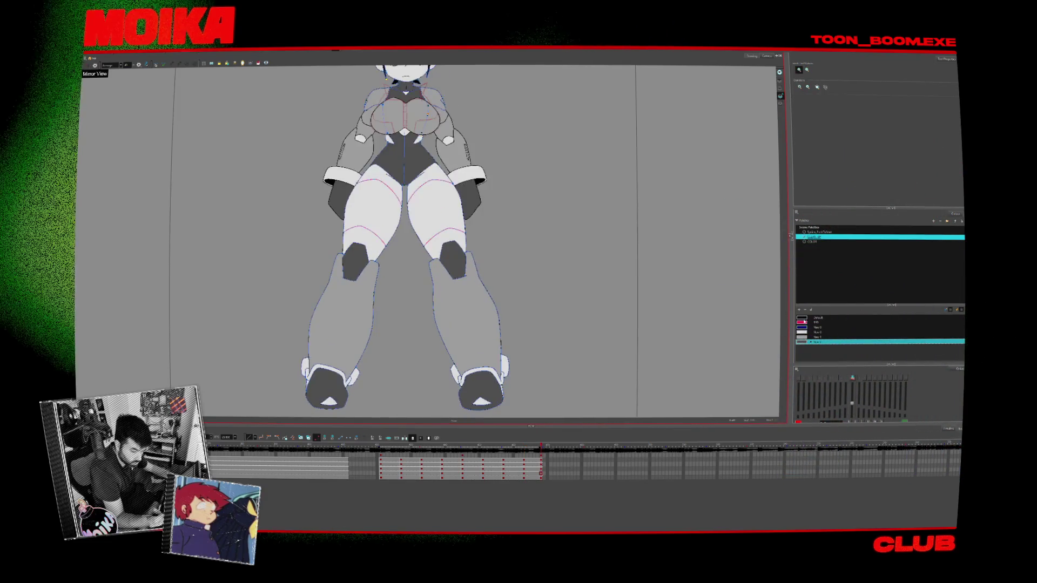
pyautogui.scroll(1, 479, 314)
# Sample the foot's dark grey from the drawing, then select the pink marking colour
pyautogui.hotkey('alt', 'd')
pyautogui.click(293, 389)
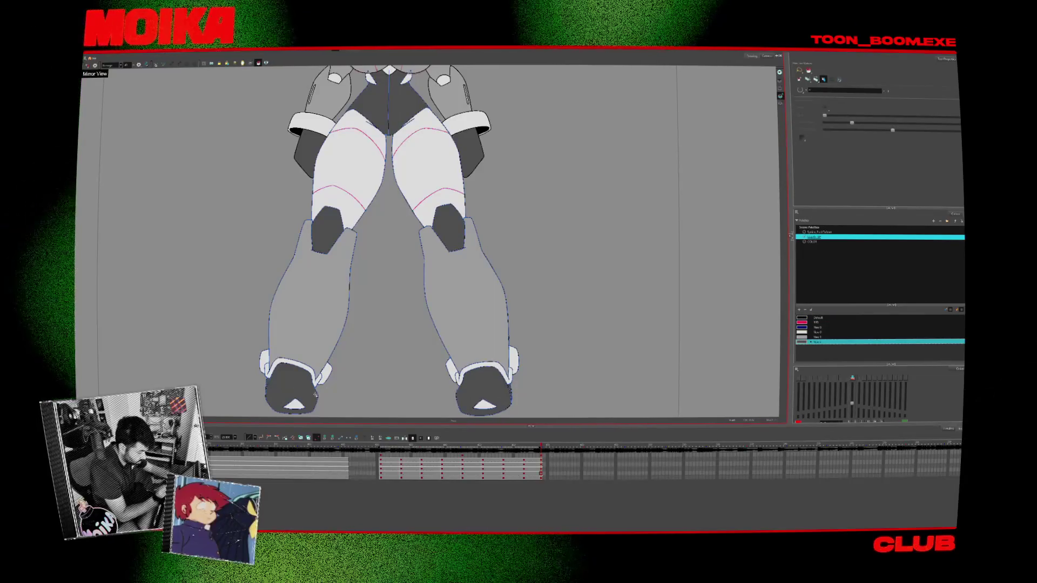
pyautogui.press(',')
pyautogui.press(',')
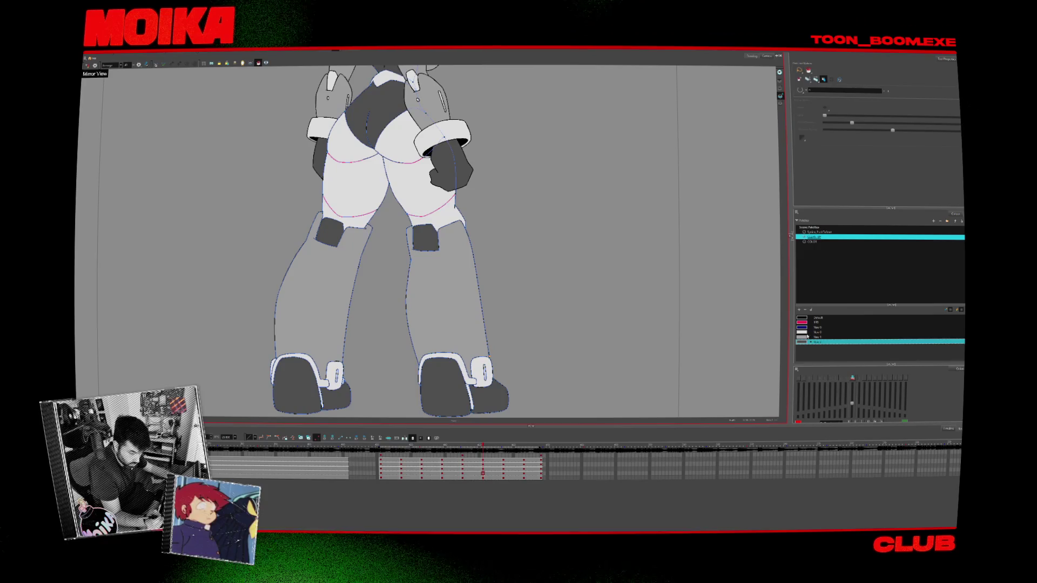
pyautogui.click(826, 322)
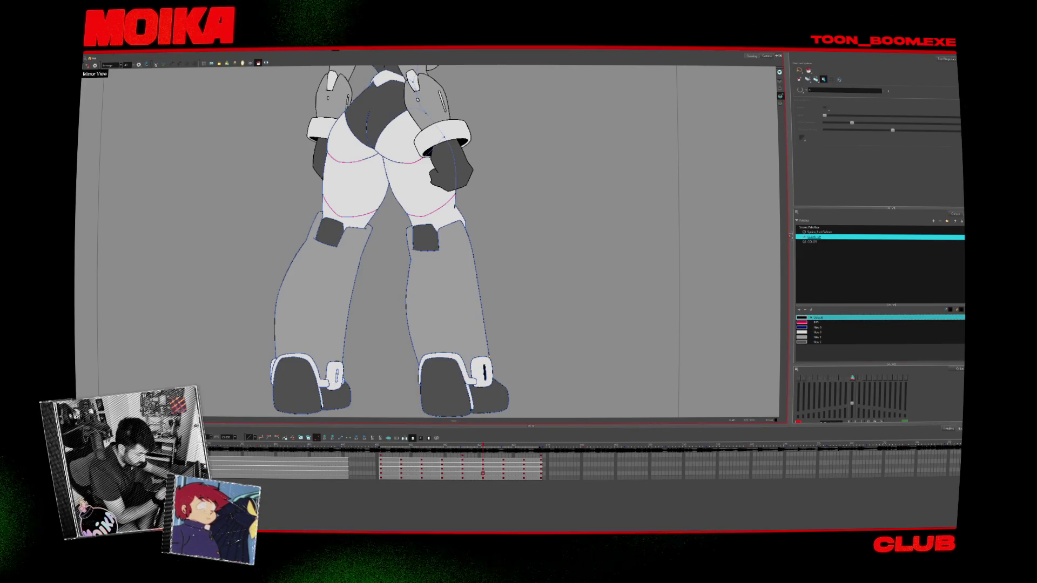
# Step back through the side-view and front-view leg drawings to compare the leg poses
pyautogui.press(',')
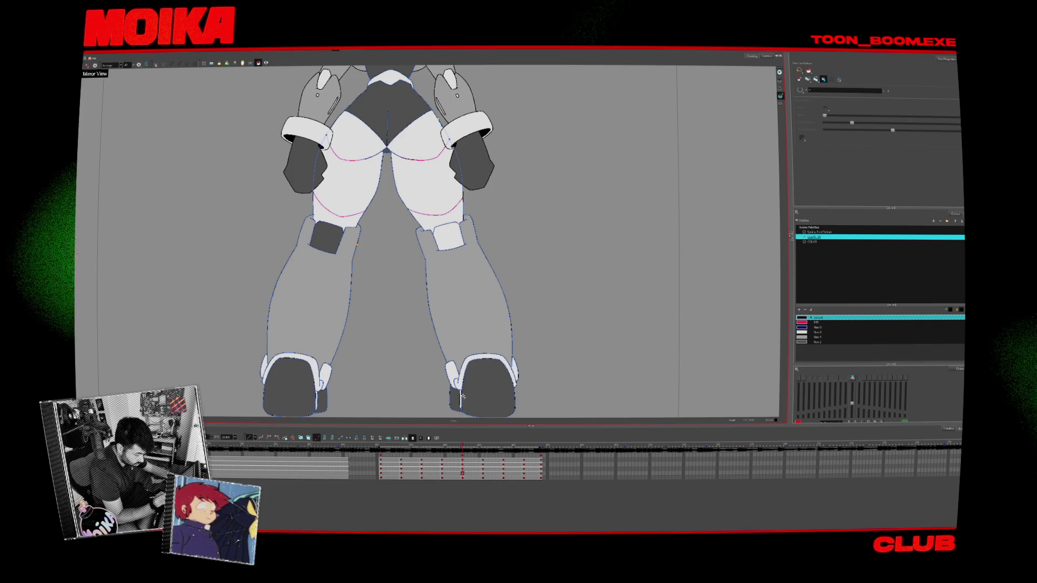
pyautogui.press(',')
pyautogui.press(',')
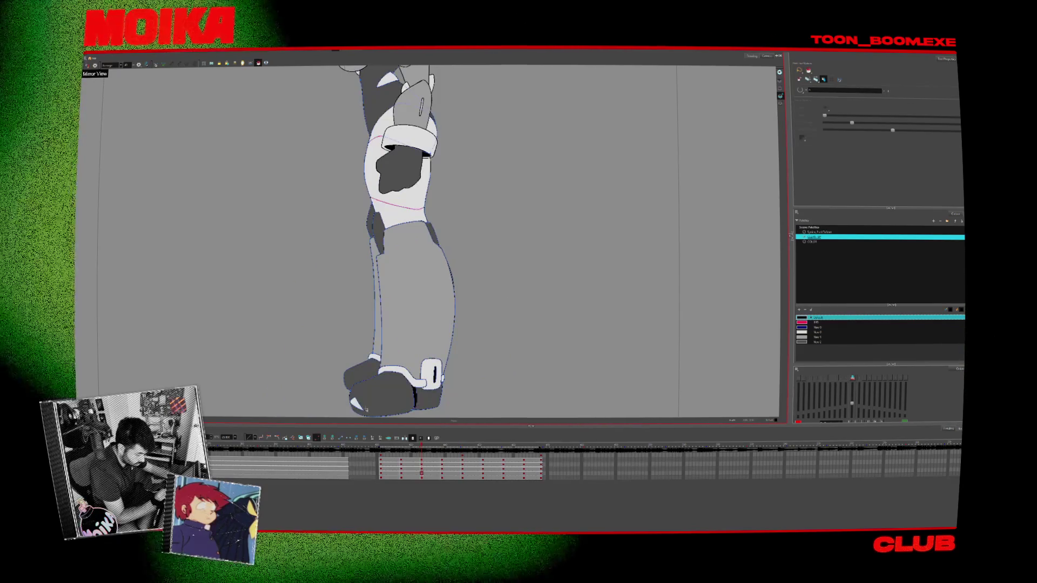
pyautogui.press(',')
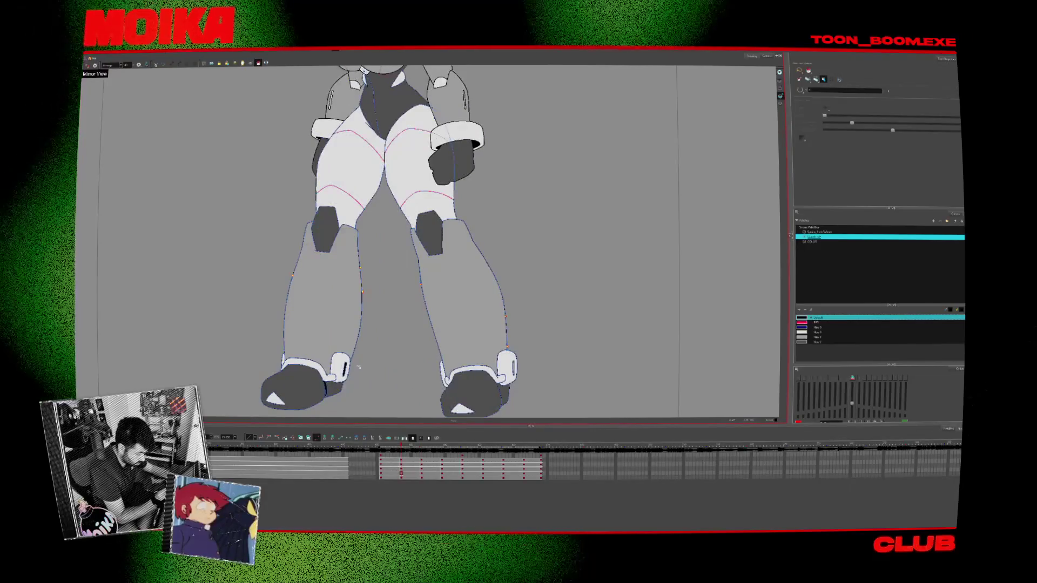
pyautogui.press('.')
pyautogui.press(',')
pyautogui.press(',')
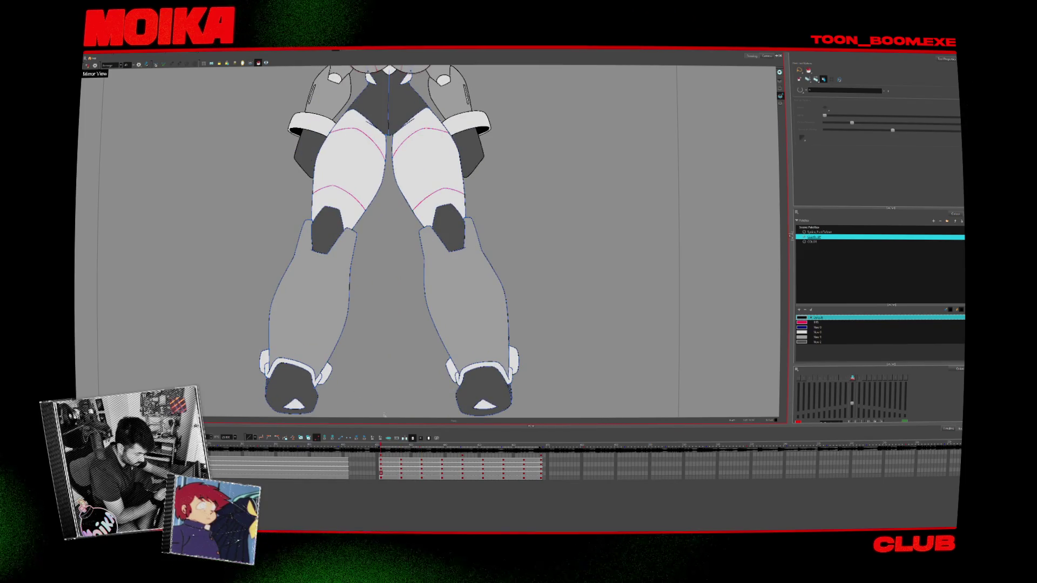
pyautogui.press('Return')
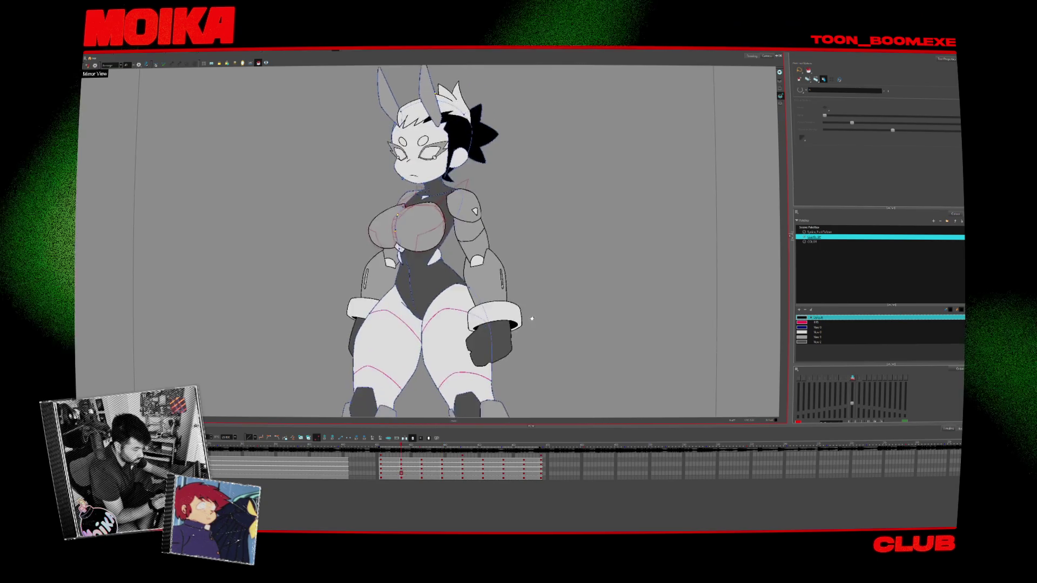
# Zoom out to the camera frame, switch to Paint, and step forward to the side and front views
pyautogui.scroll(3, 439, 200)
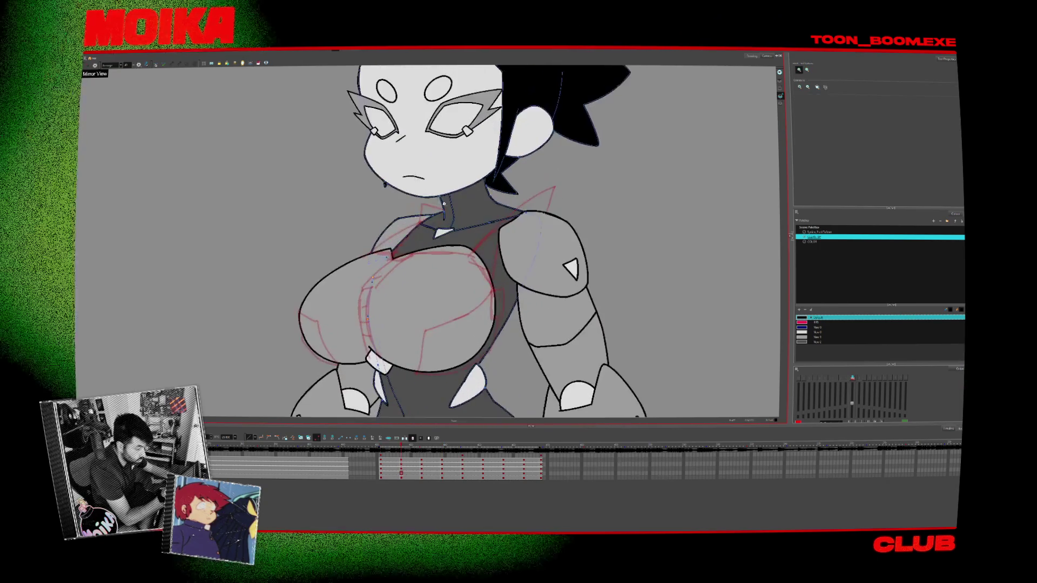
pyautogui.scroll(-3, 438, 200)
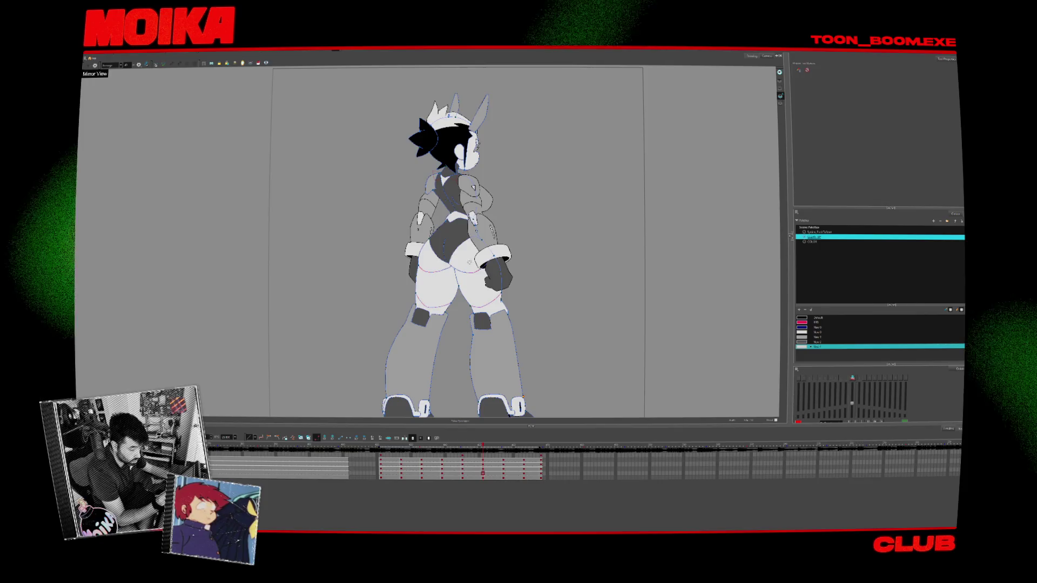
pyautogui.hotkey('alt', 'i')
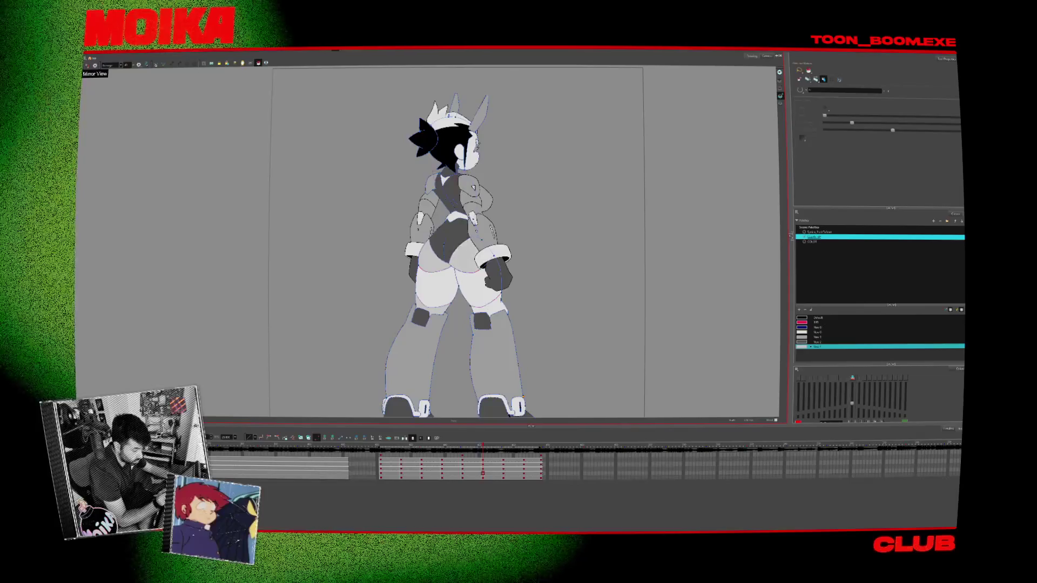
pyautogui.press('.')
pyautogui.press('.')
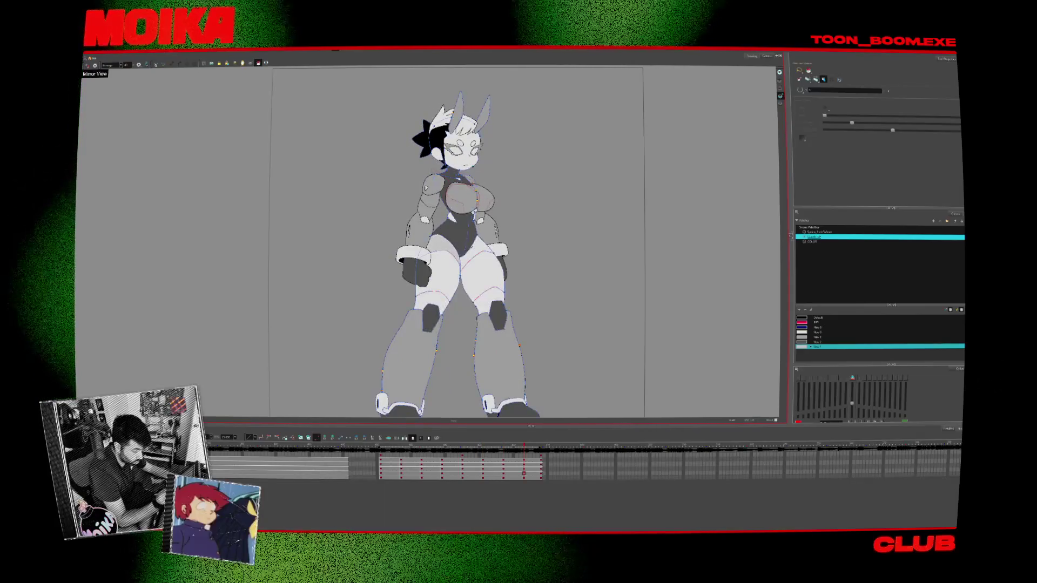
pyautogui.press('.')
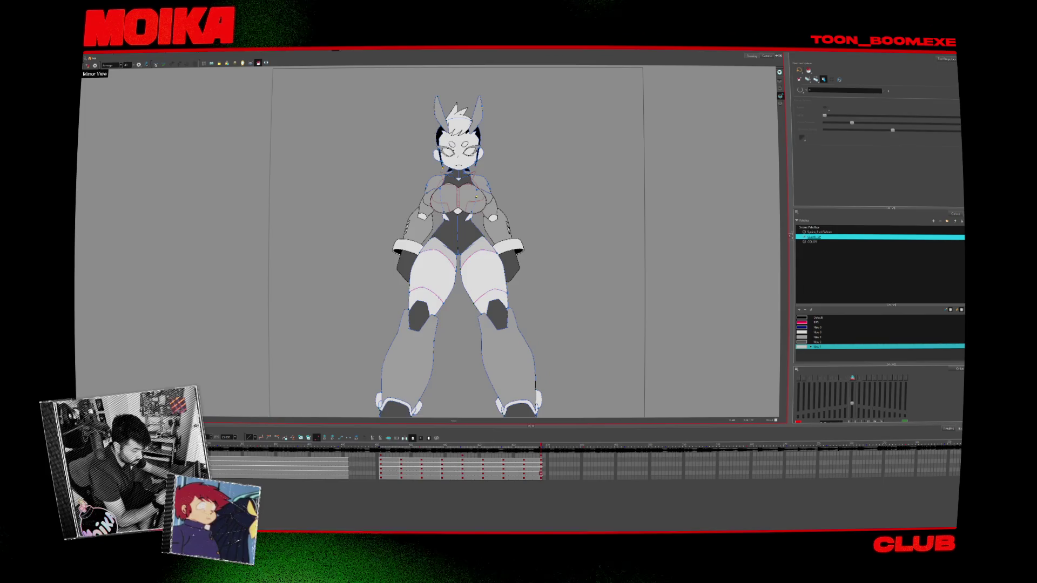
pyautogui.scroll(3, 459, 257)
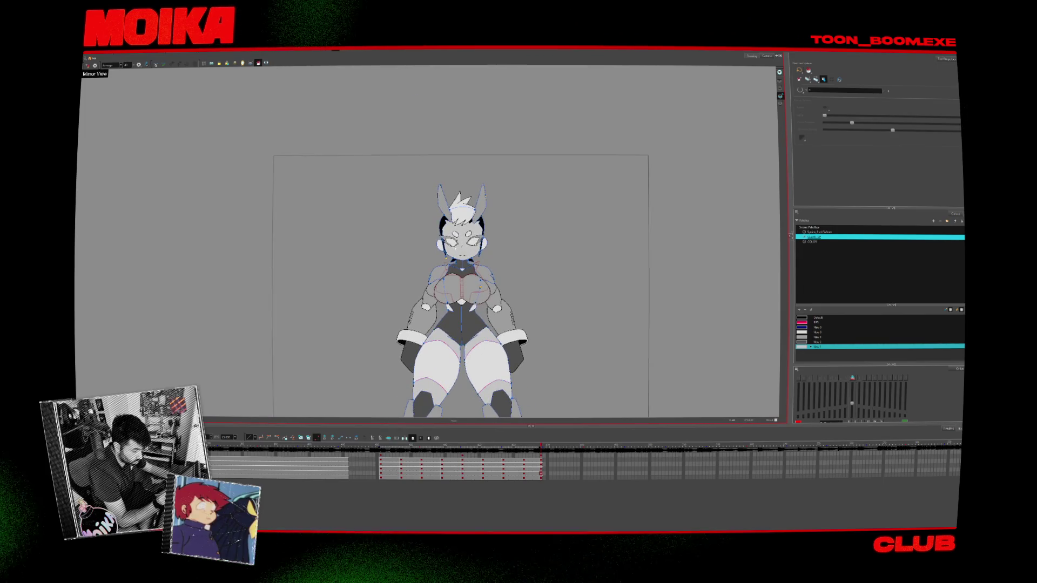
# Review the three-quarter, side and back views, recentre the character, and return to the first front-view drawing
pyautogui.press(',')
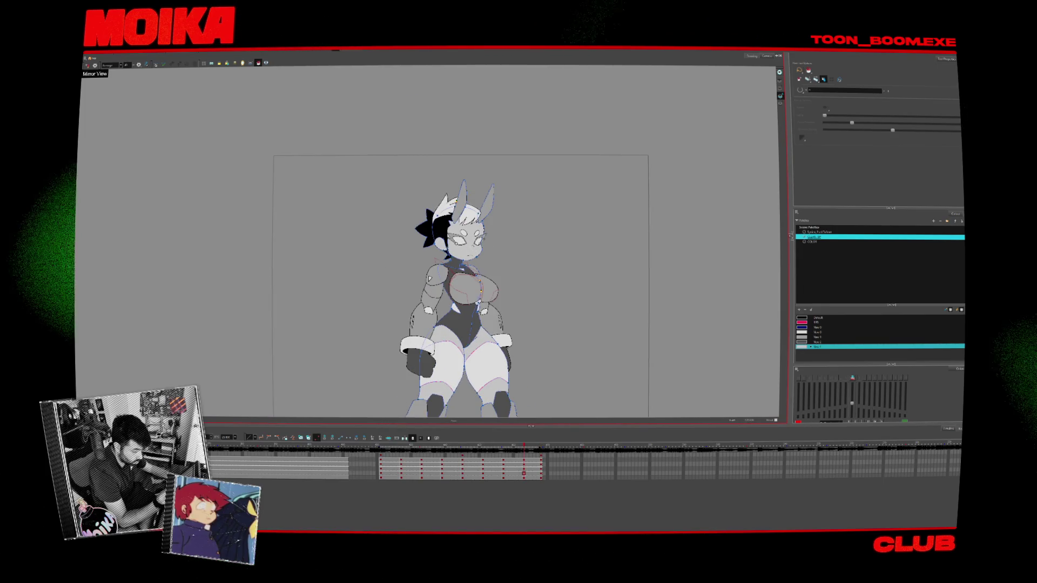
pyautogui.press(',')
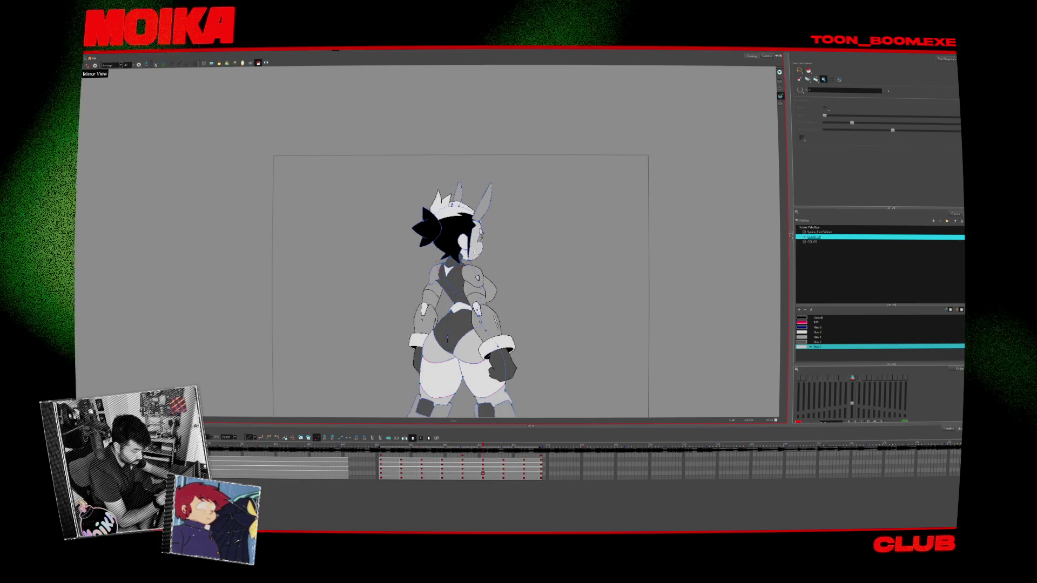
pyautogui.press(',')
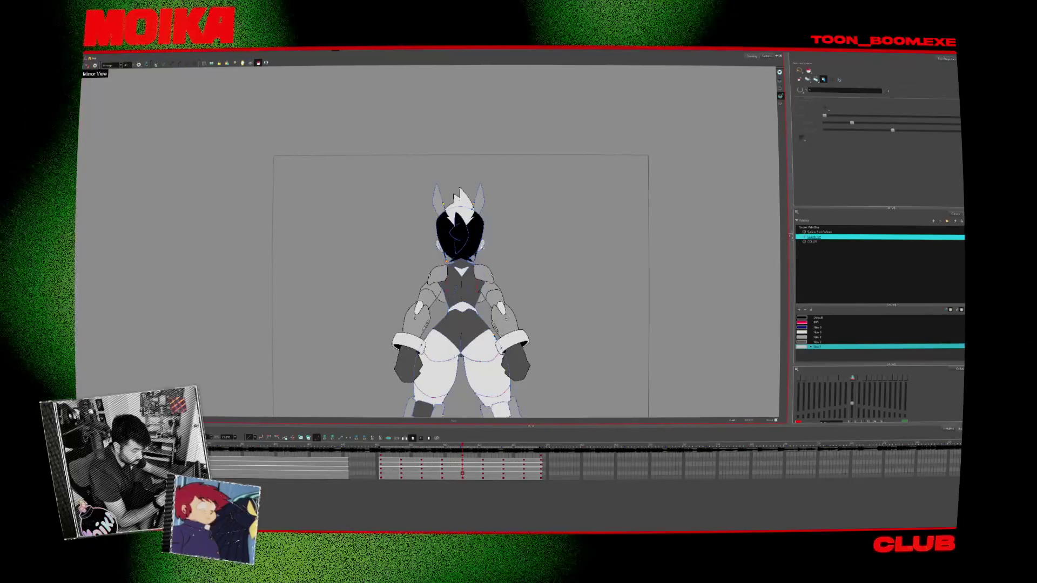
pyautogui.press(',')
pyautogui.moveTo(507, 309); pyautogui.dragTo(488, 257)
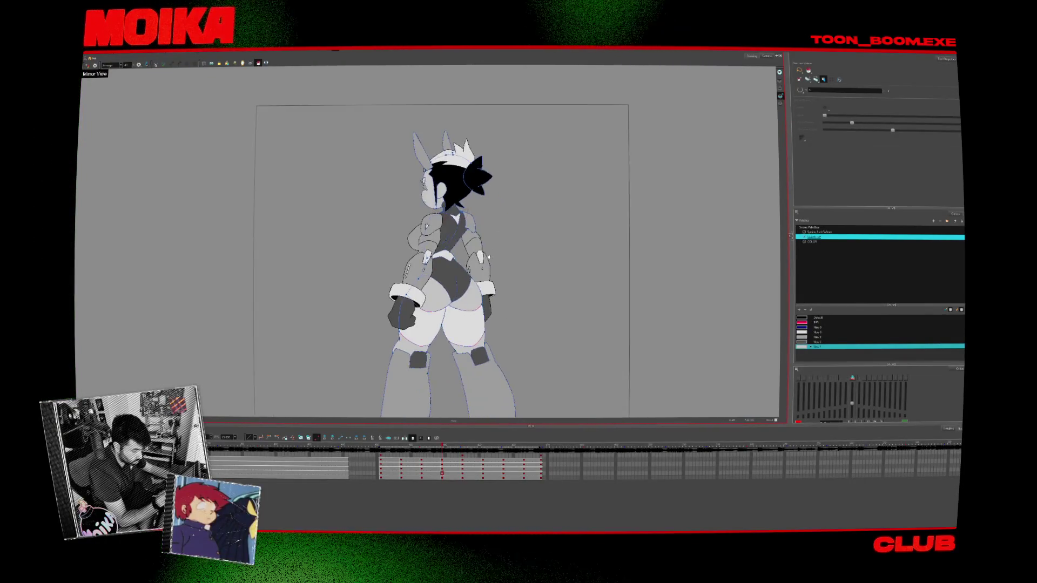
pyautogui.click(393, 445)
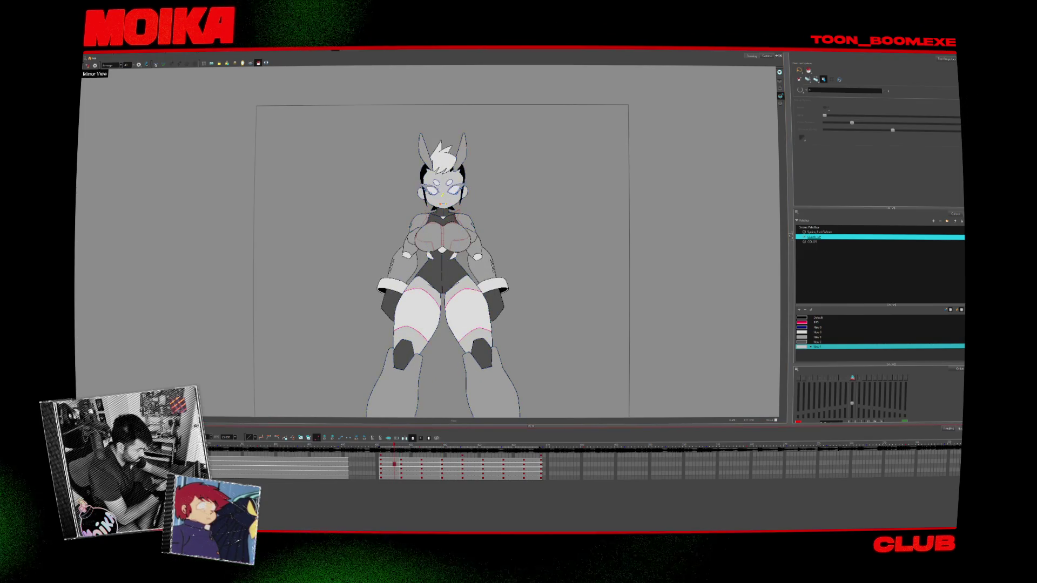
pyautogui.scroll(5, 453, 184)
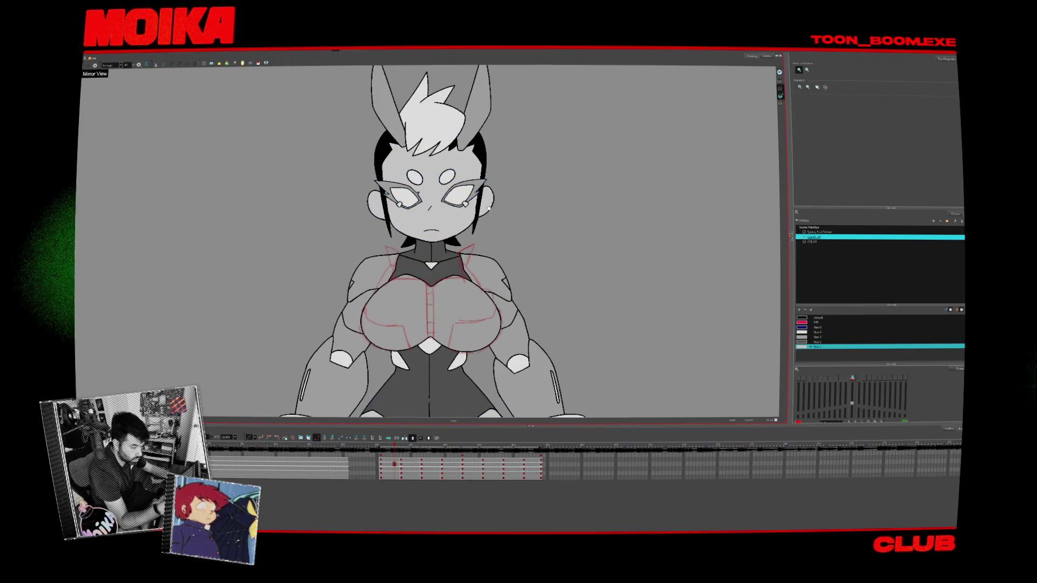
# Zoom onto the face, choose the red marking colour, and try a diagonal forehead stroke, then undo it
pyautogui.scroll(4, 418, 158)
pyautogui.click(803, 322)
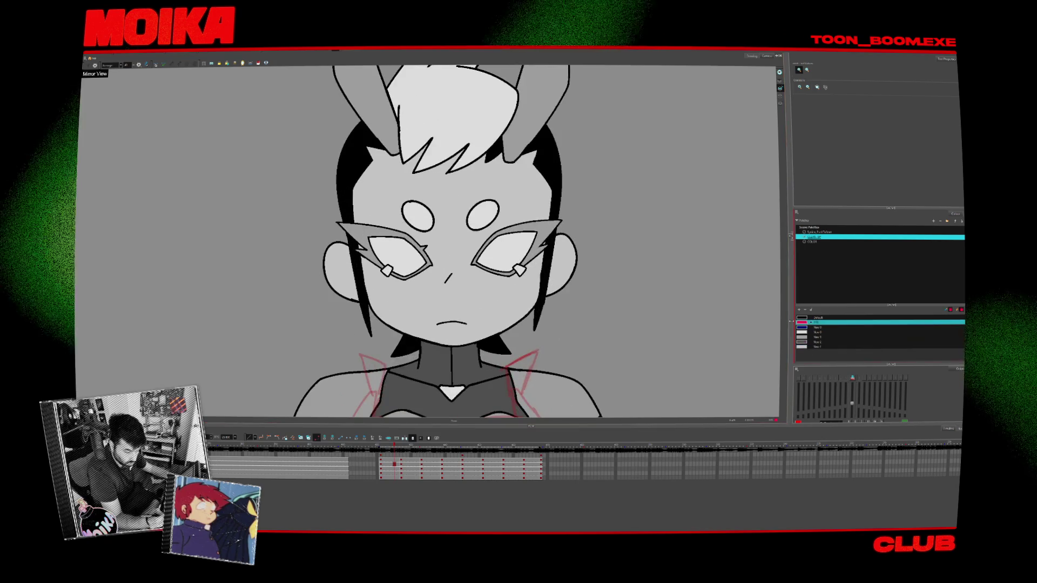
pyautogui.hotkey('alt', 'b')
pyautogui.moveTo(481, 197); pyautogui.dragTo(412, 272)
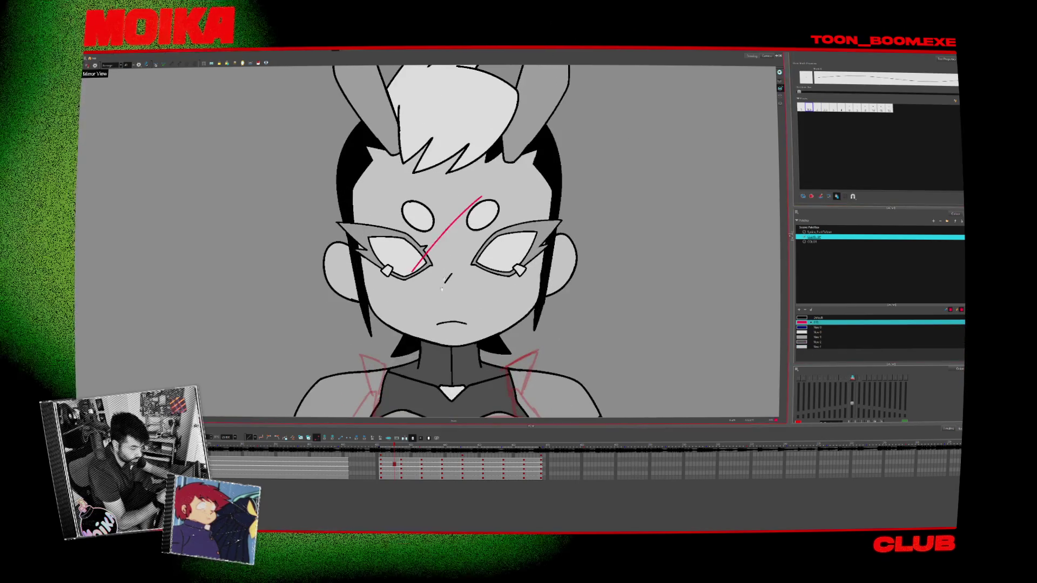
pyautogui.hotkey('ctrl', 'z')
pyautogui.hotkey('ctrl', 'z')
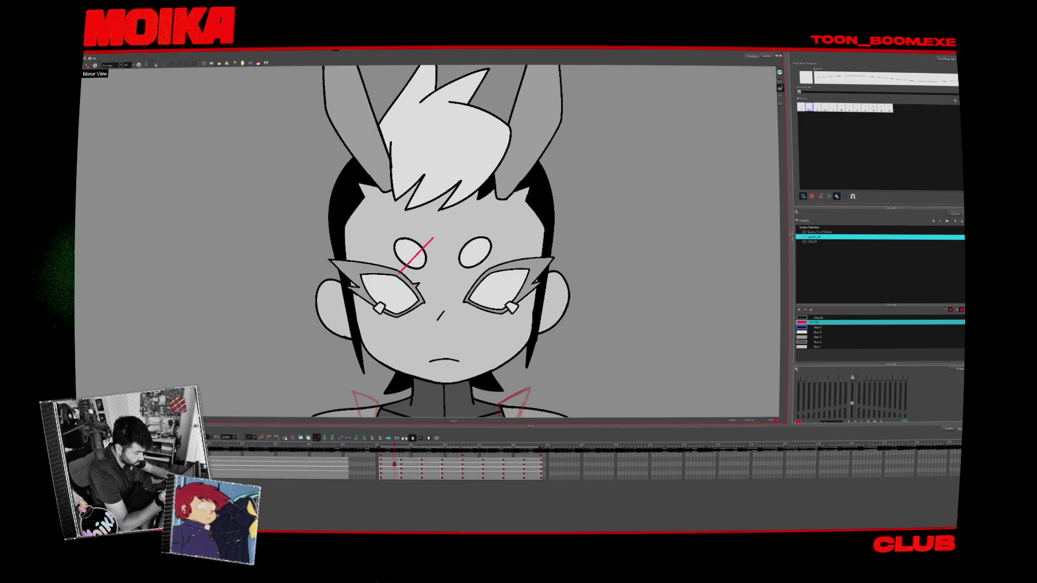
# Draw the red forehead V line, toggling Mirror View to check the symmetry of the markings
pyautogui.click(88, 65)
pyautogui.moveTo(407, 219)
pyautogui.mouseDown()
pyautogui.moveTo(351, 270)
pyautogui.moveTo(372, 320)
pyautogui.moveTo(418, 354)
pyautogui.mouseUp()
pyautogui.click(87, 65)
pyautogui.click(88, 65)
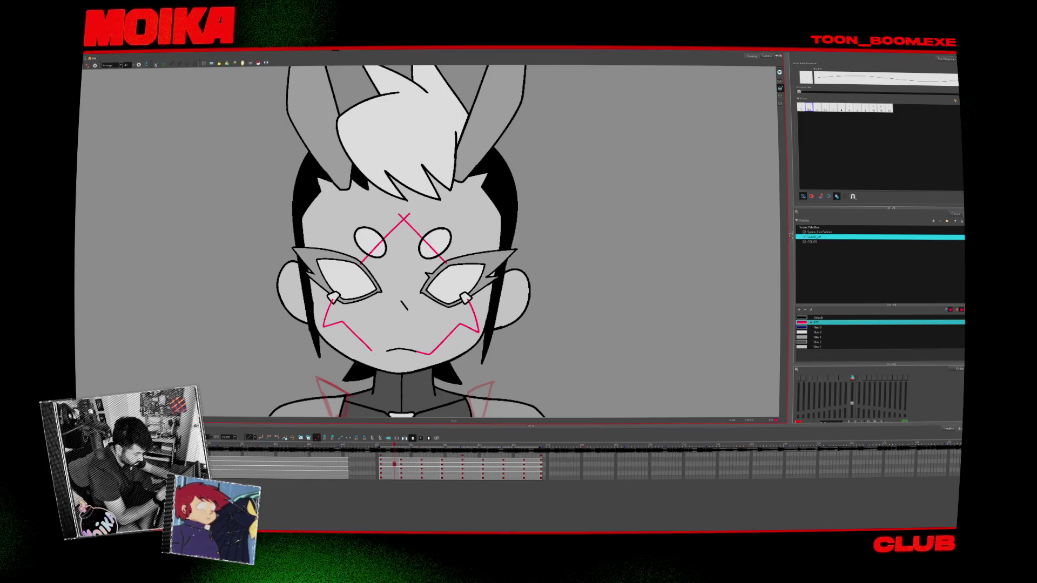
pyautogui.click(88, 65)
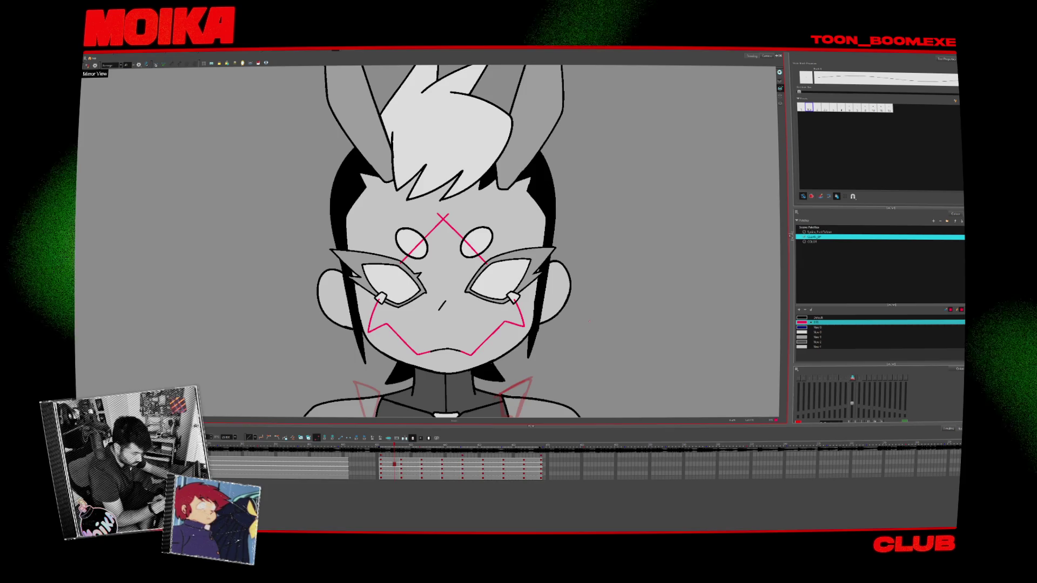
pyautogui.press('.')
pyautogui.press(',')
pyautogui.press(',')
pyautogui.press('.')
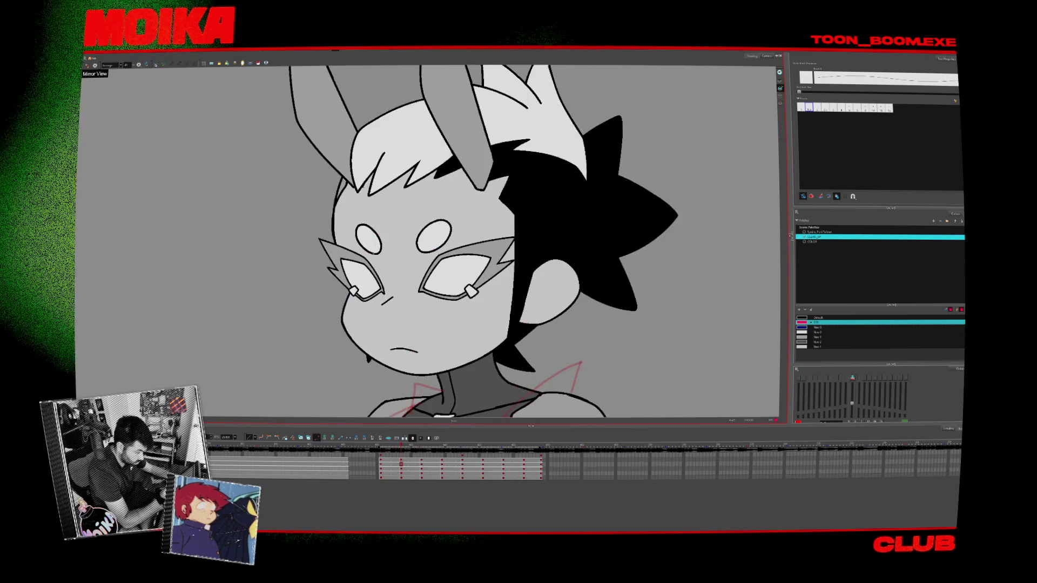
pyautogui.click(88, 65)
pyautogui.press(',')
pyautogui.press('.')
pyautogui.moveTo(451, 211); pyautogui.dragTo(409, 258)
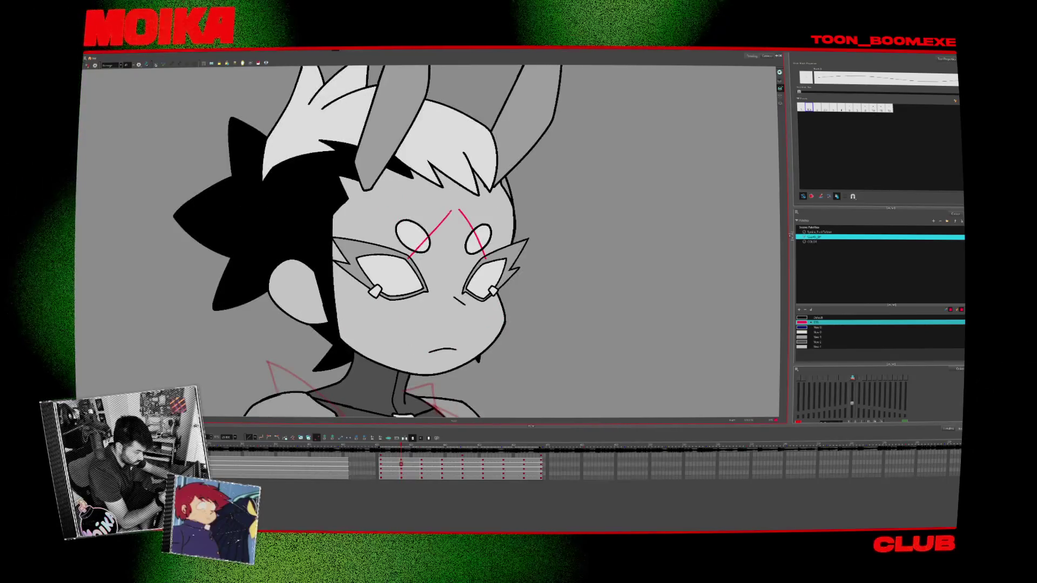
pyautogui.press(',')
pyautogui.press('.')
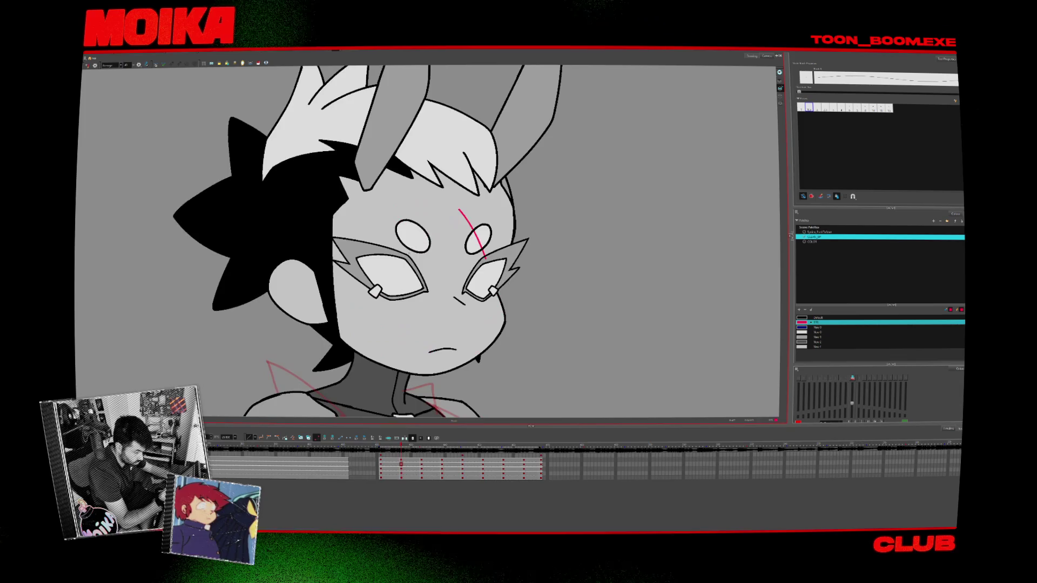
pyautogui.press(',')
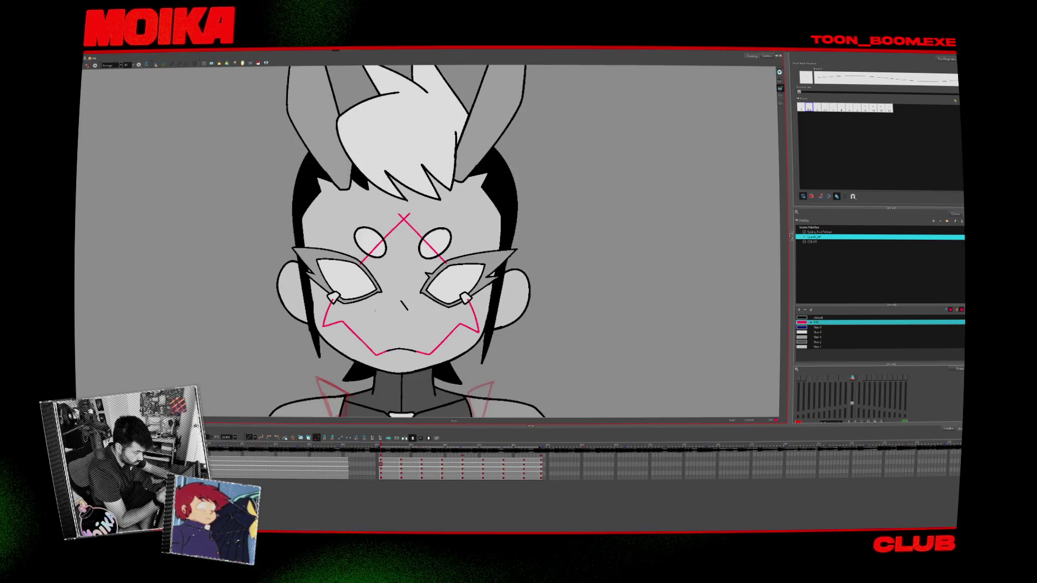
pyautogui.press('.')
pyautogui.click(87, 65)
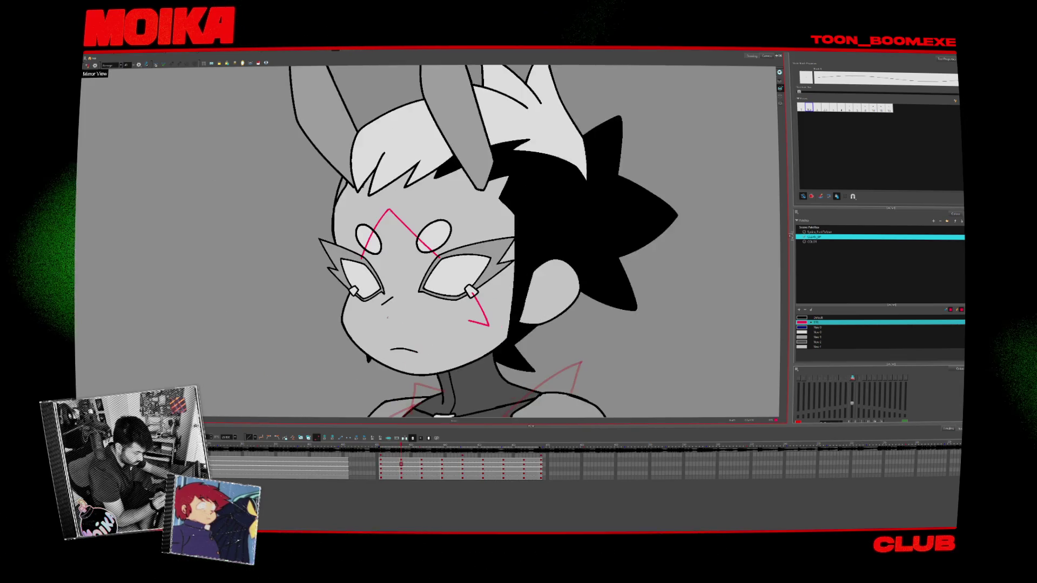
pyautogui.press(',')
pyautogui.press('.')
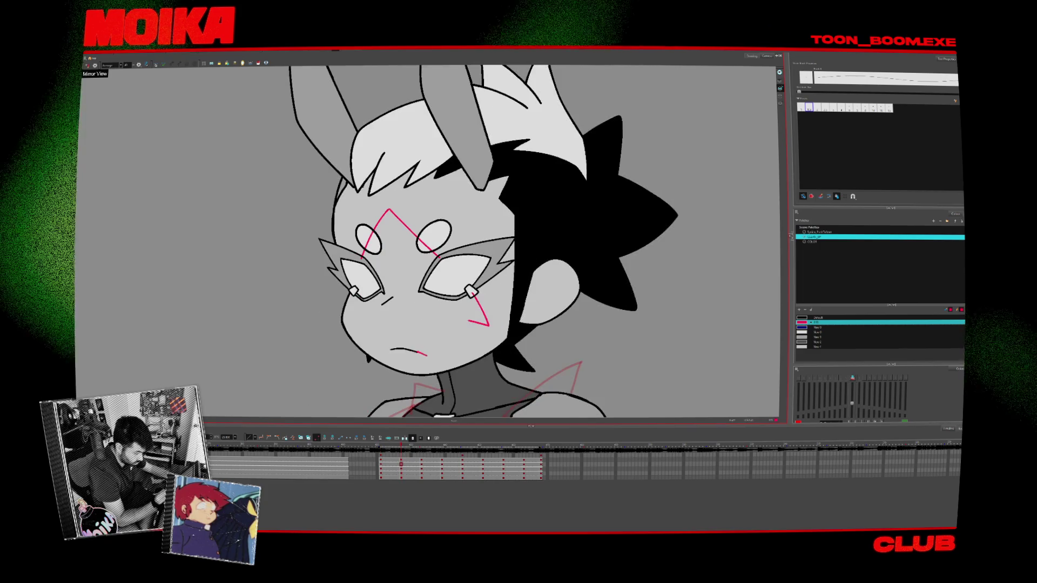
pyautogui.press(',')
pyautogui.press('.')
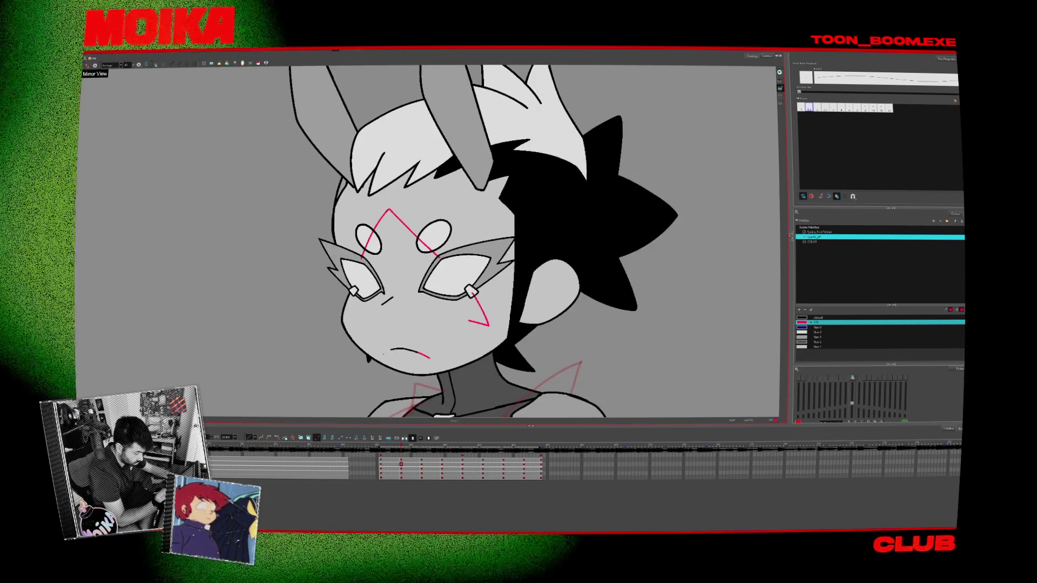
pyautogui.press('.')
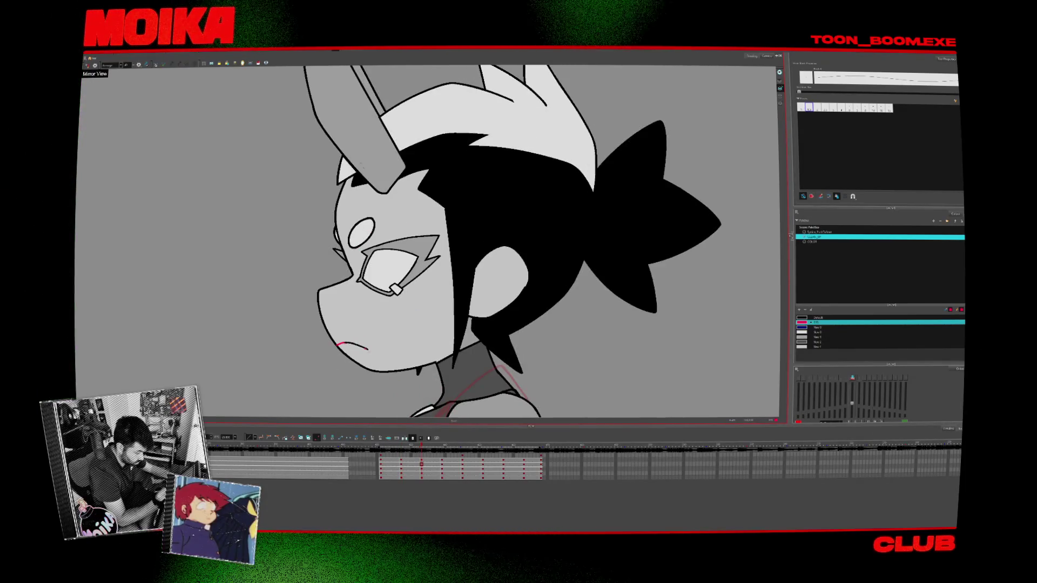
pyautogui.press(',')
pyautogui.press('.')
pyautogui.press('.')
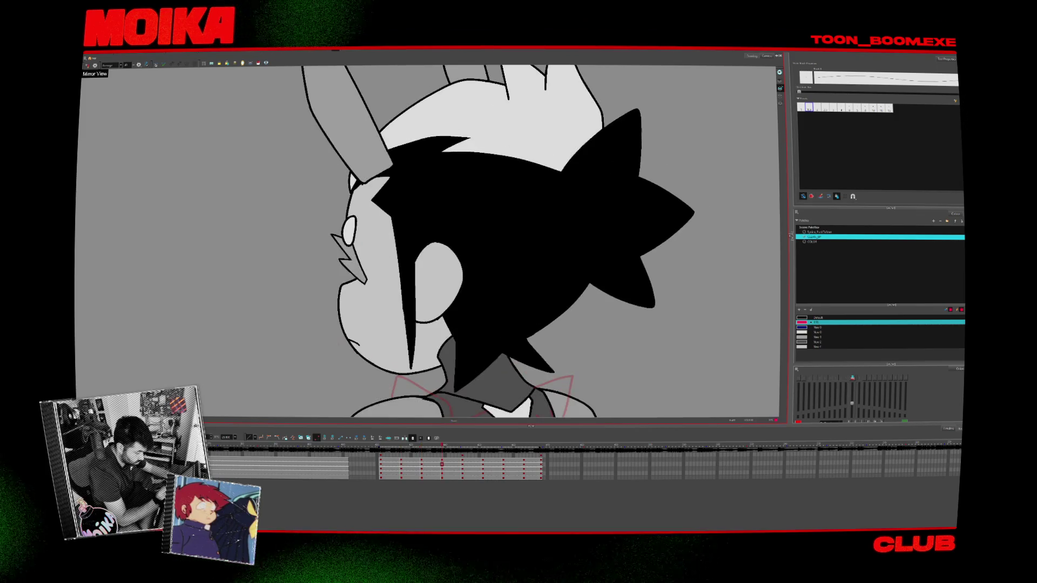
pyautogui.press('.')
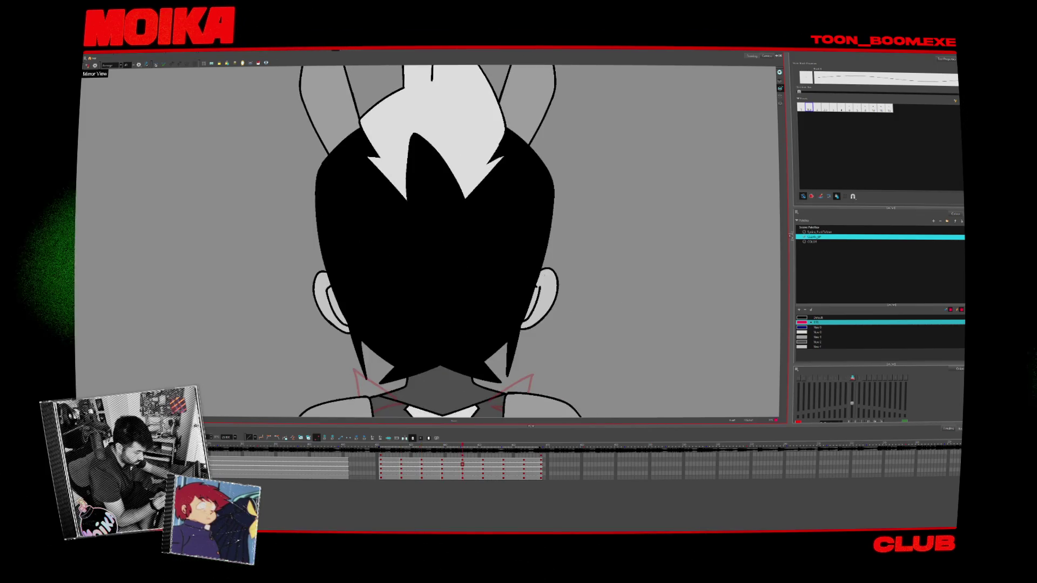
pyautogui.press(',')
pyautogui.press(',')
pyautogui.press(',')
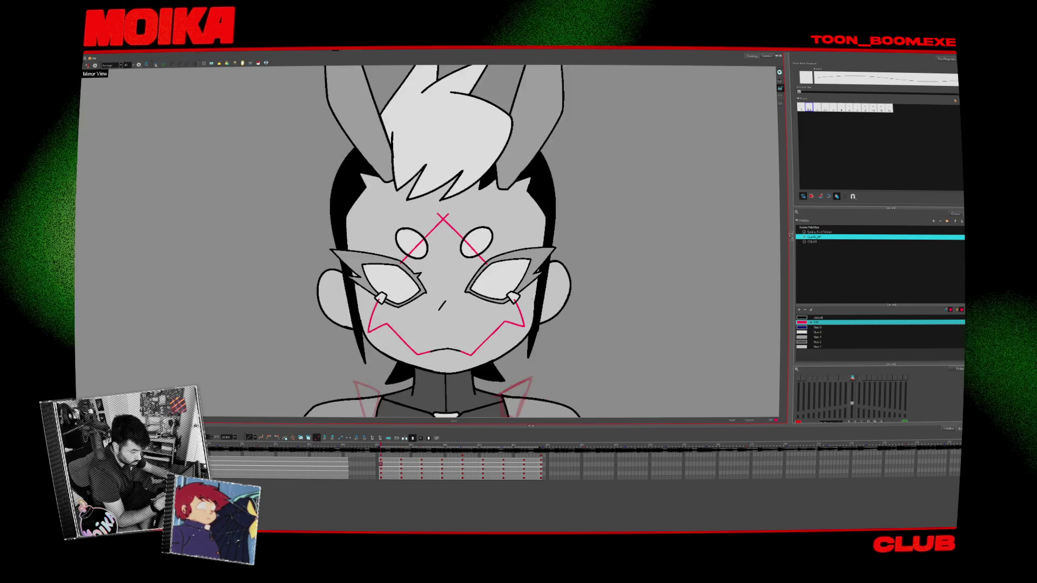
# Flip through the turnaround drawings and draw a red marking line on the cheek
pyautogui.press('.')
pyautogui.press(',')
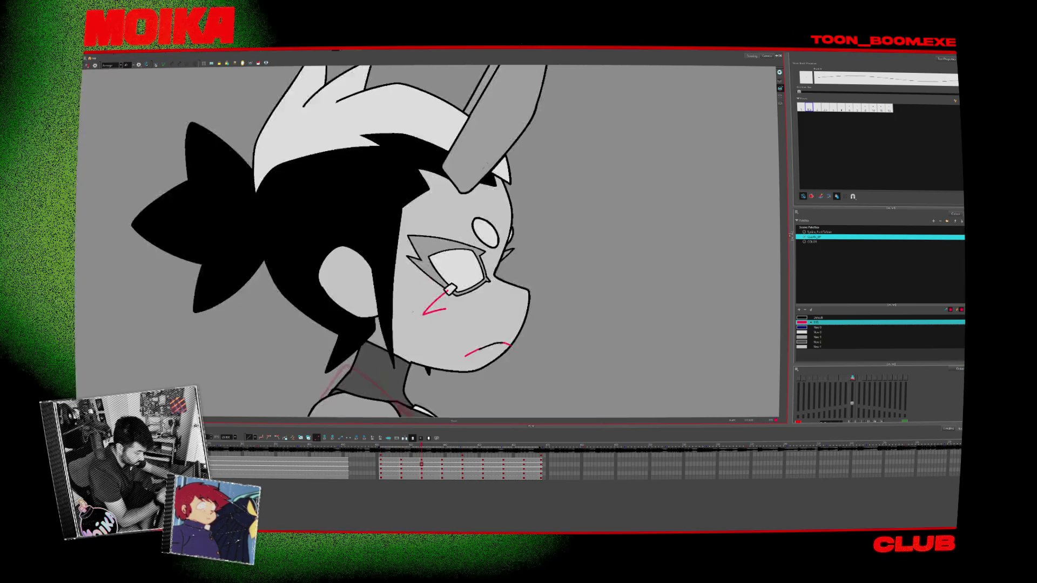
pyautogui.press('.')
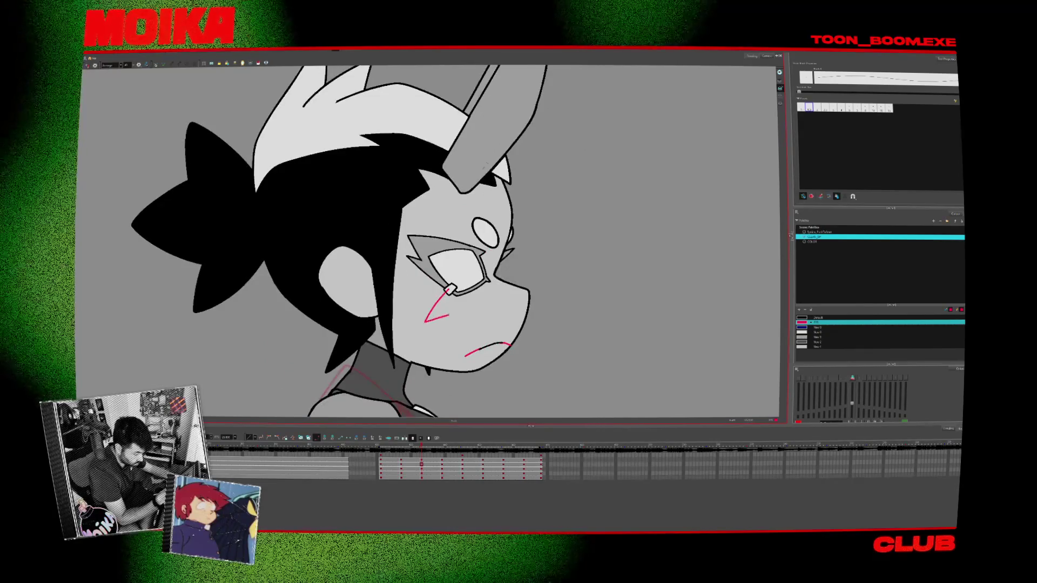
pyautogui.press(',')
pyautogui.press('.')
pyautogui.press(',')
pyautogui.press(',')
pyautogui.press('.')
pyautogui.press('.')
pyautogui.press('.')
pyautogui.press(',')
pyautogui.press(',')
pyautogui.press('.')
pyautogui.press('.')
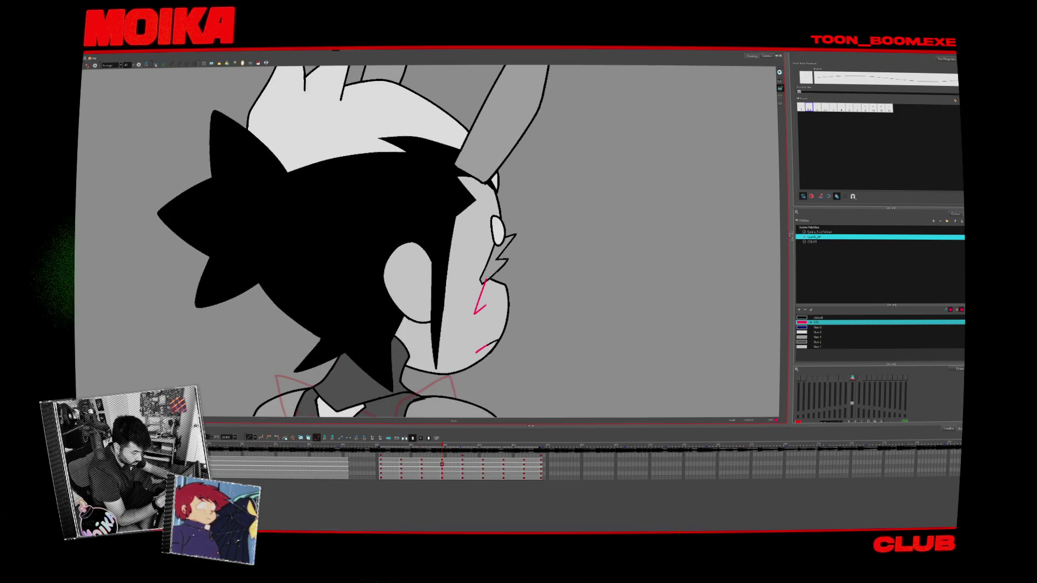
pyautogui.moveTo(484, 281); pyautogui.dragTo(489, 308)
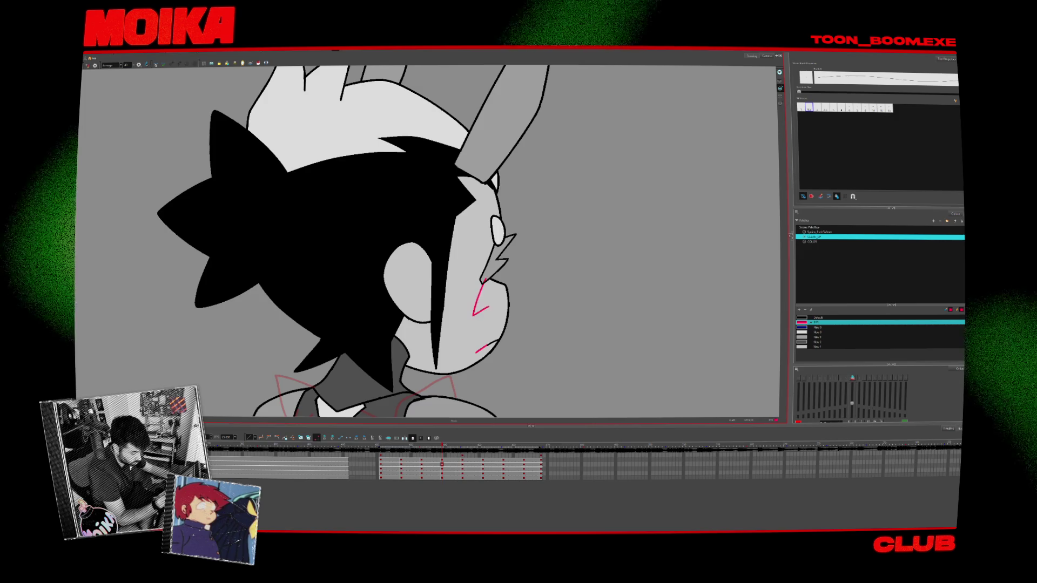
# On the profile drawing, draw a short red line beside the eye
pyautogui.press(',')
pyautogui.press('.')
pyautogui.press(',')
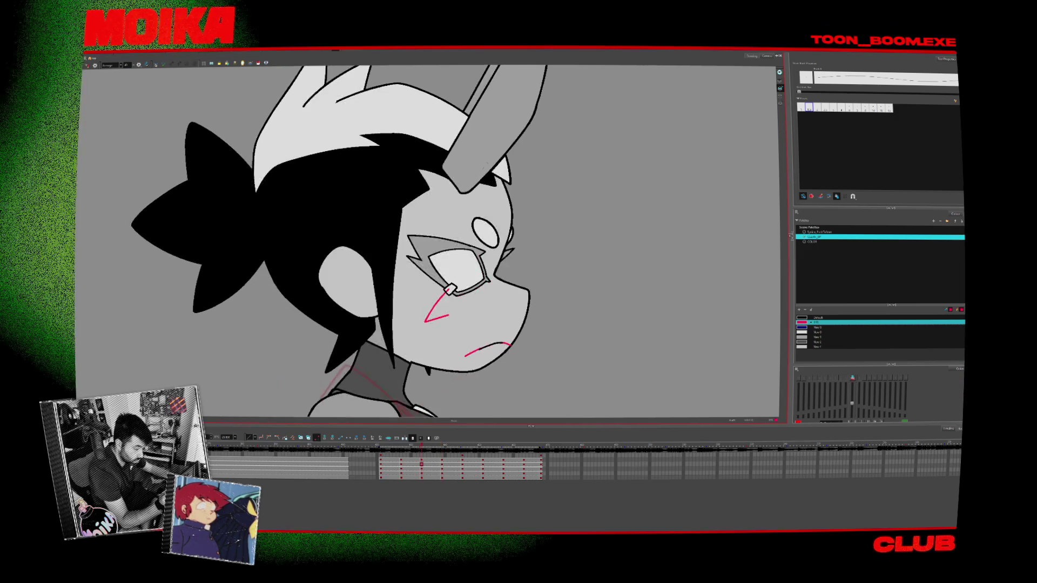
pyautogui.moveTo(488, 235); pyautogui.dragTo(474, 252)
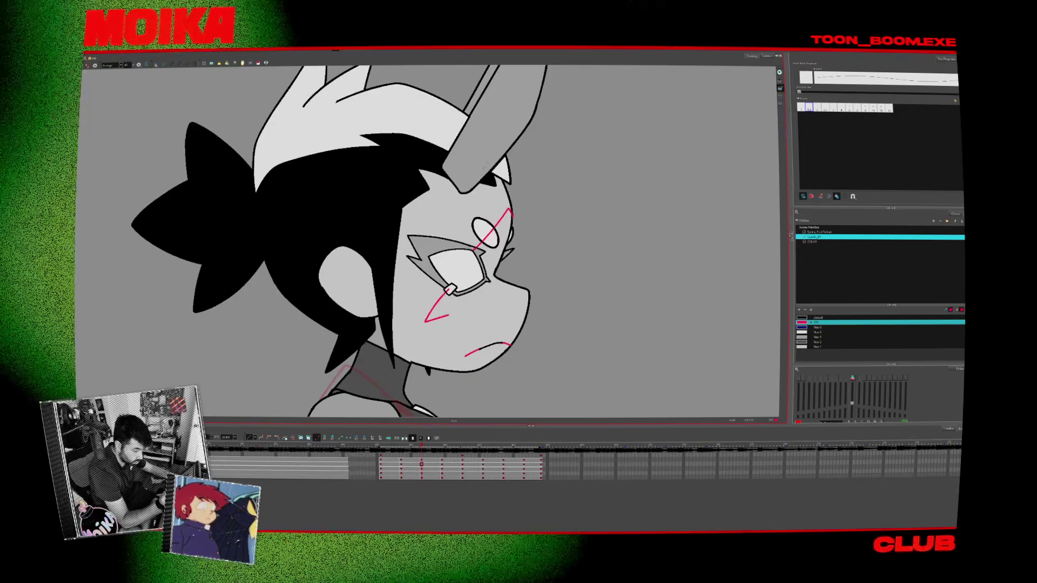
pyautogui.press('.')
pyautogui.press('.')
pyautogui.press(',')
pyautogui.press(',')
pyautogui.press(',')
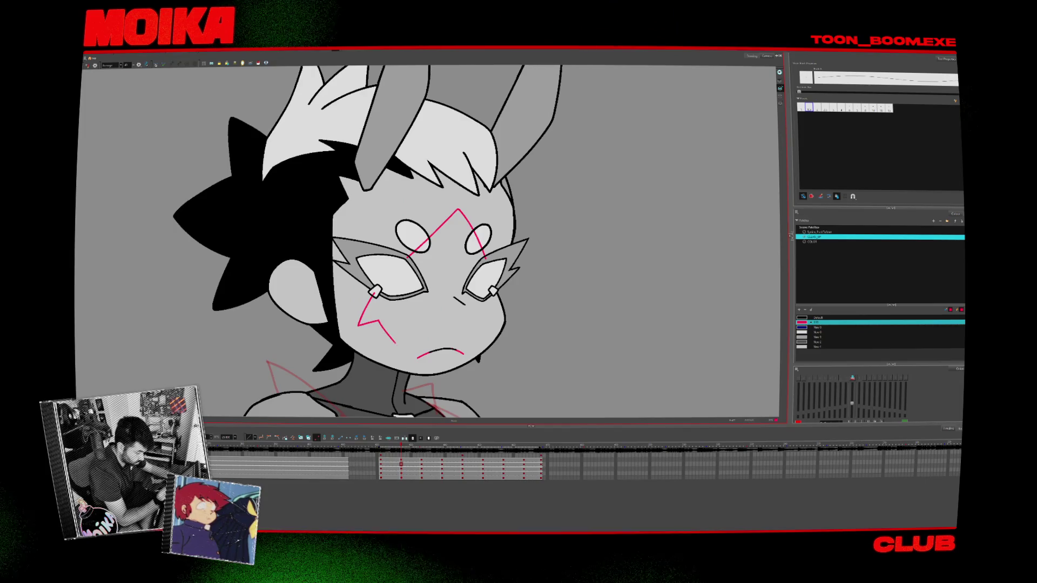
# Mirror the view, undo the red cheek stroke, compare with the front drawing, then restore it
pyautogui.press('4')
pyautogui.press('4')
pyautogui.press('4')
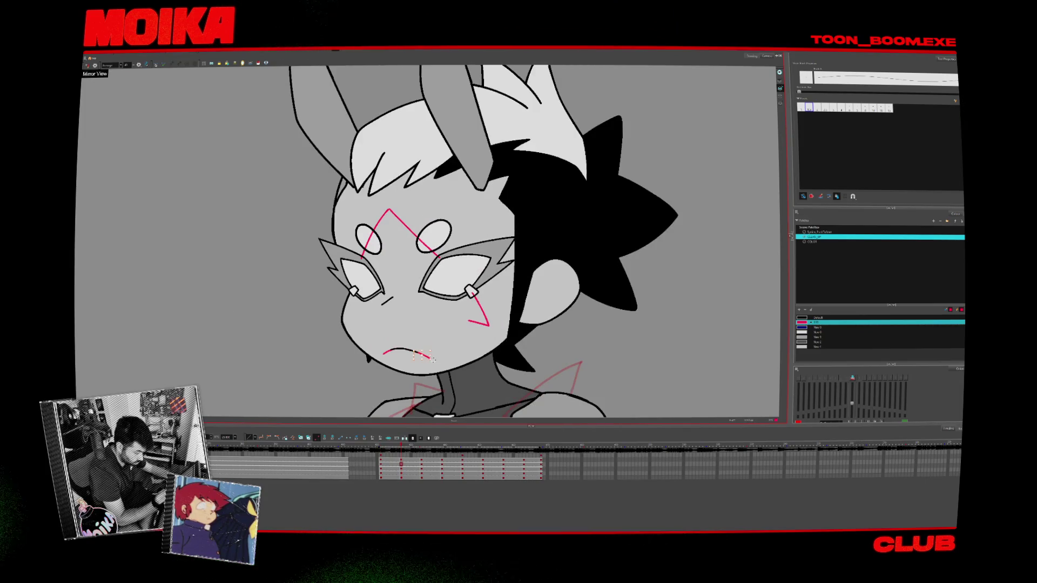
pyautogui.hotkey('ctrl', 'z')
pyautogui.press('.')
pyautogui.press(',')
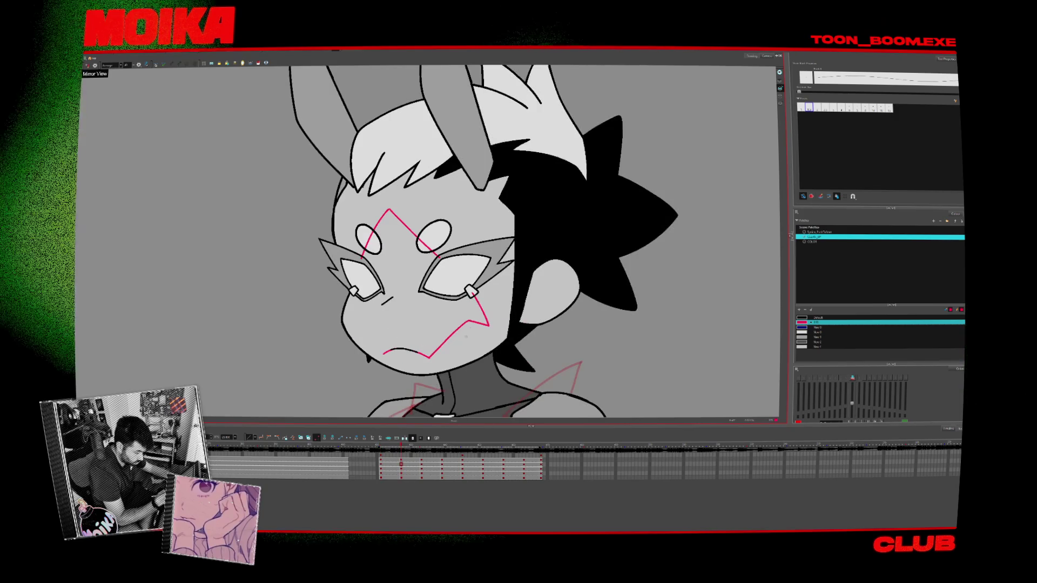
pyautogui.press(',')
pyautogui.press('.')
pyautogui.press(',')
pyautogui.press('.')
pyautogui.hotkey('ctrl', 'shift', 'z')
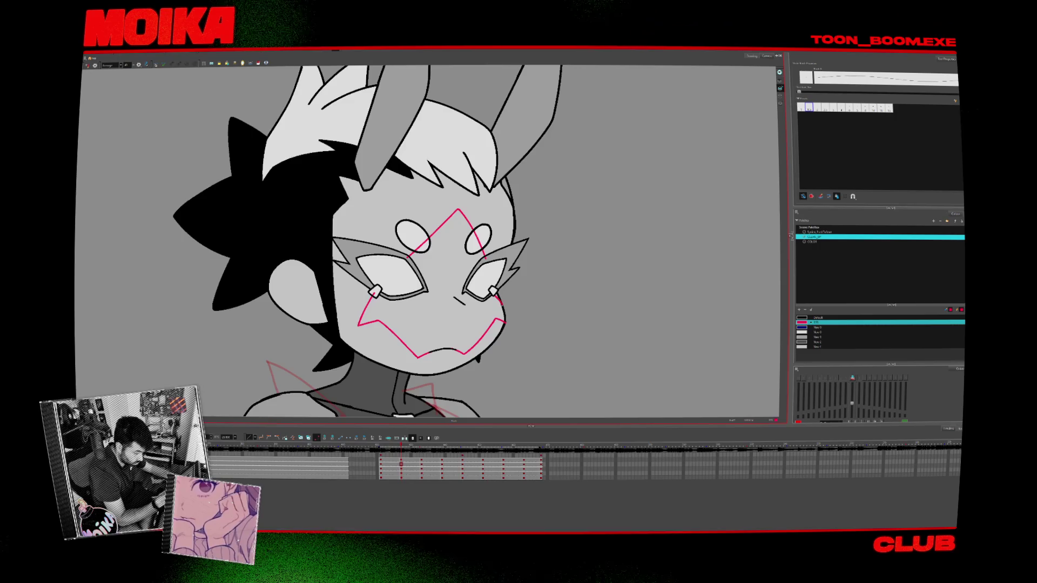
# Toggle the mirrored view off, advance to the next drawing, and rotate the view to tilt the face
pyautogui.scroll(2, 508, 312)
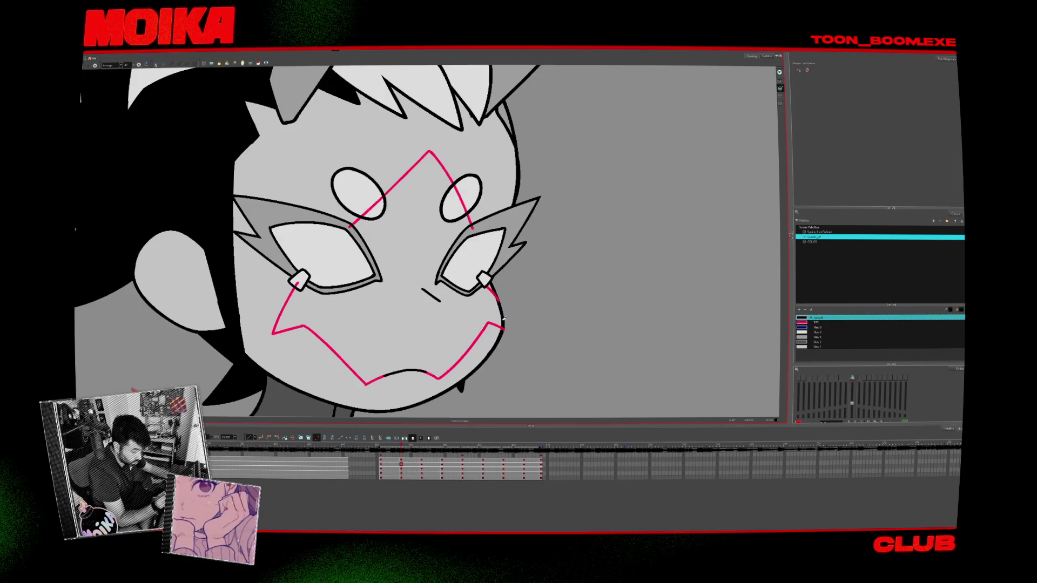
pyautogui.press('4')
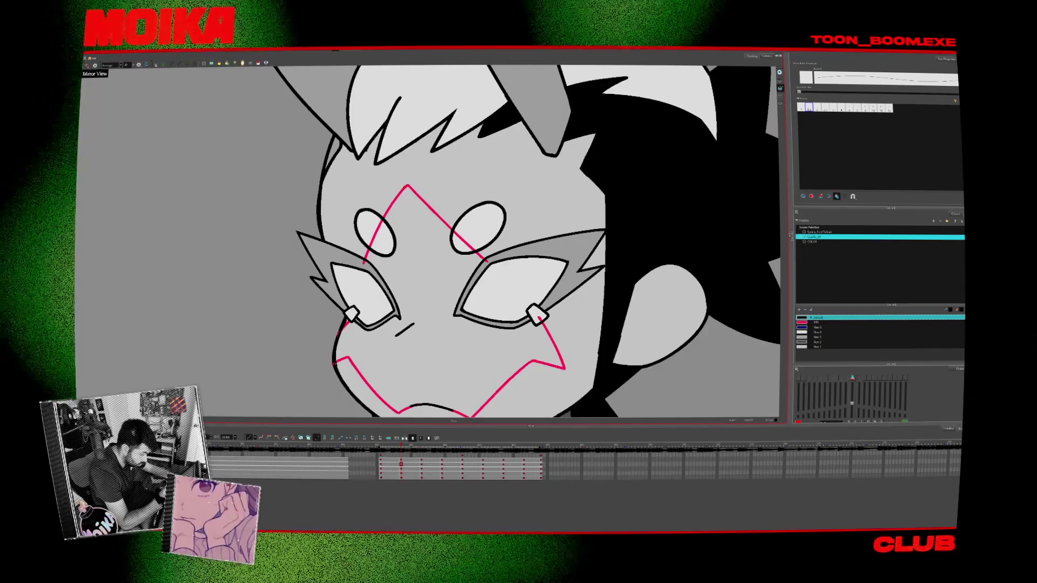
pyautogui.press('.')
pyautogui.scroll(-5, 402, 344)
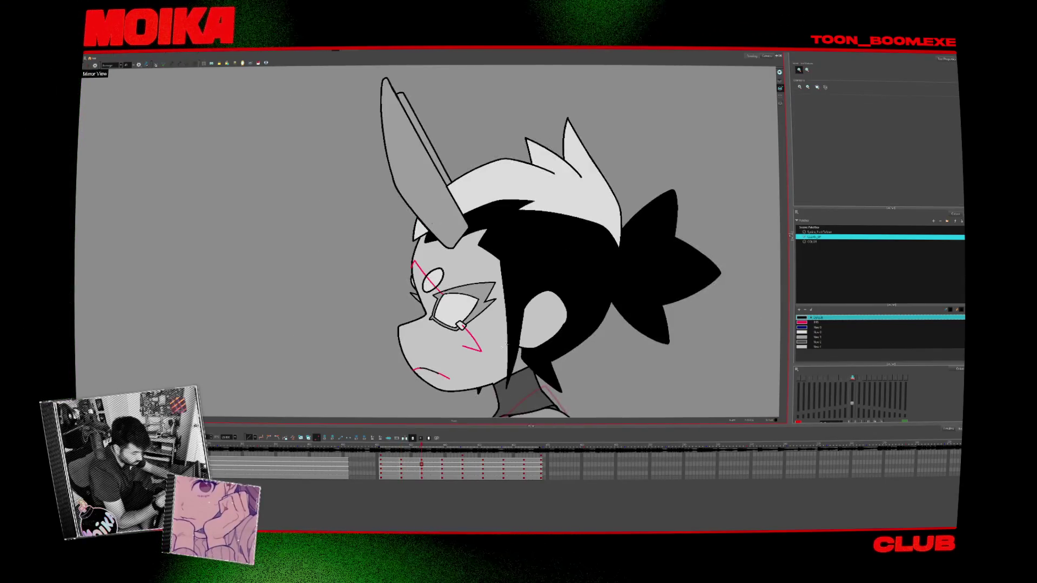
pyautogui.scroll(5, 402, 344)
pyautogui.moveTo(402, 344)
pyautogui.mouseDown()
pyautogui.moveTo(340, 296)
pyautogui.moveTo(341, 312)
pyautogui.moveTo(302, 232)
pyautogui.moveTo(378, 135)
pyautogui.moveTo(486, 125)
pyautogui.moveTo(410, 108)
pyautogui.moveTo(450, 223)
pyautogui.mouseUp()
# Mirror the view and try redrawing the red cheek diagonal further down the side-view cheek
pyautogui.scroll(3, 339, 296)
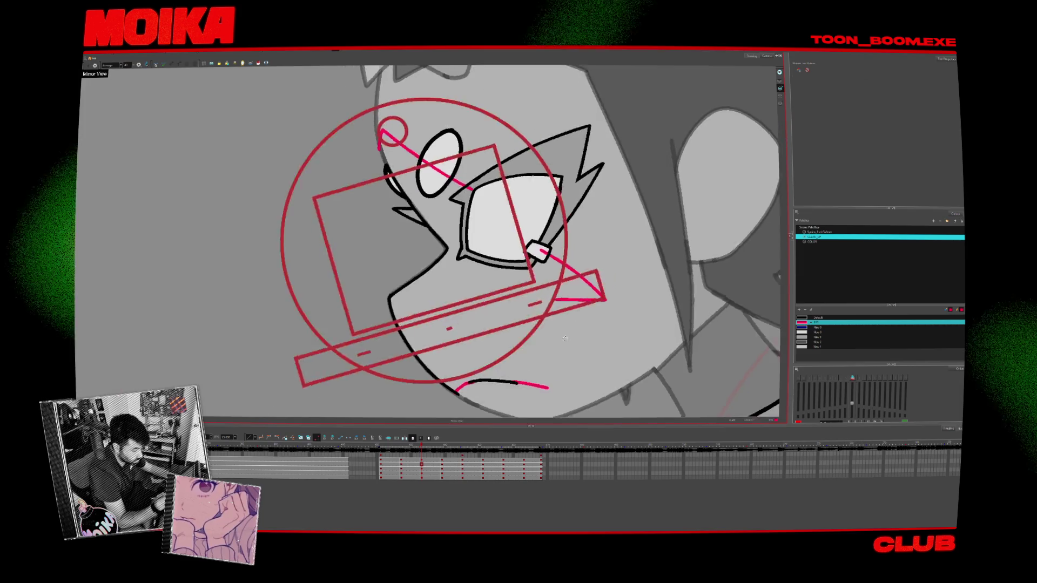
pyautogui.click(87, 65)
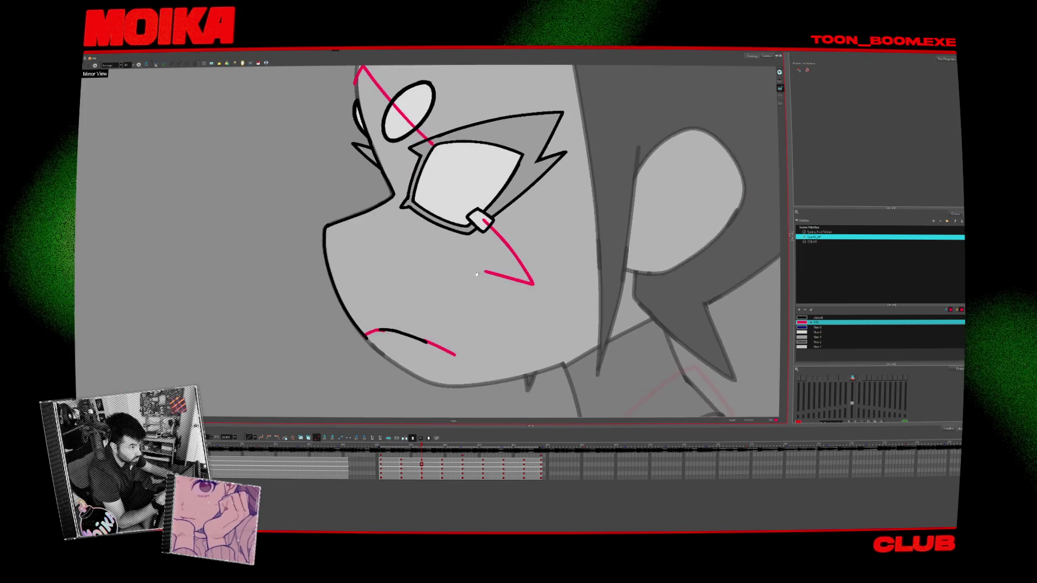
pyautogui.press(',')
pyautogui.press('.')
pyautogui.press('.')
pyautogui.press(',')
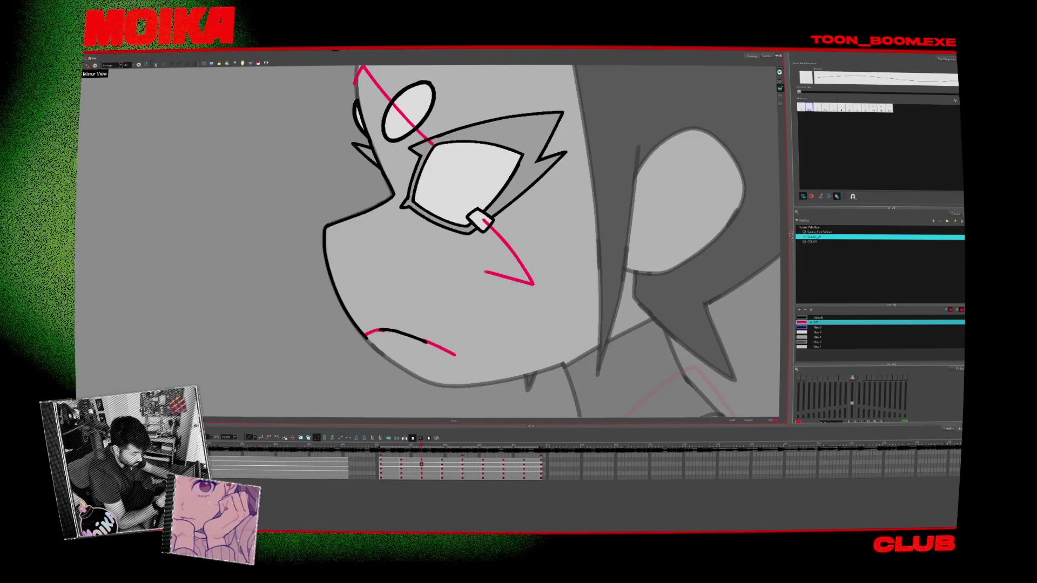
pyautogui.hotkey('ctrl', 'z')
pyautogui.moveTo(486, 271); pyautogui.dragTo(435, 364)
pyautogui.hotkey('ctrl', 'z')
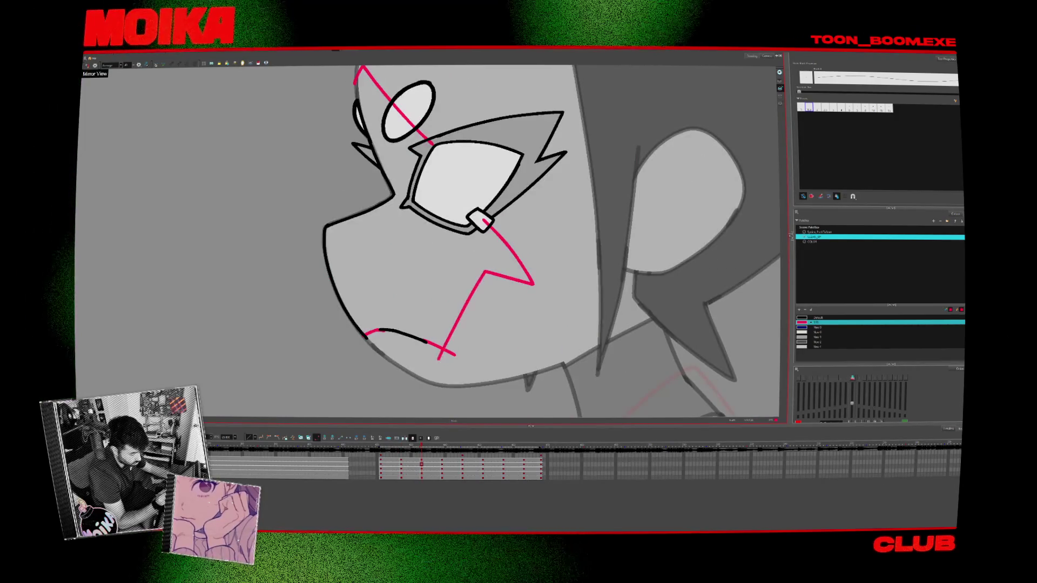
# Step through the more side-on drawings to where the head faces front
pyautogui.press('.')
pyautogui.scroll(-4, 565, 279)
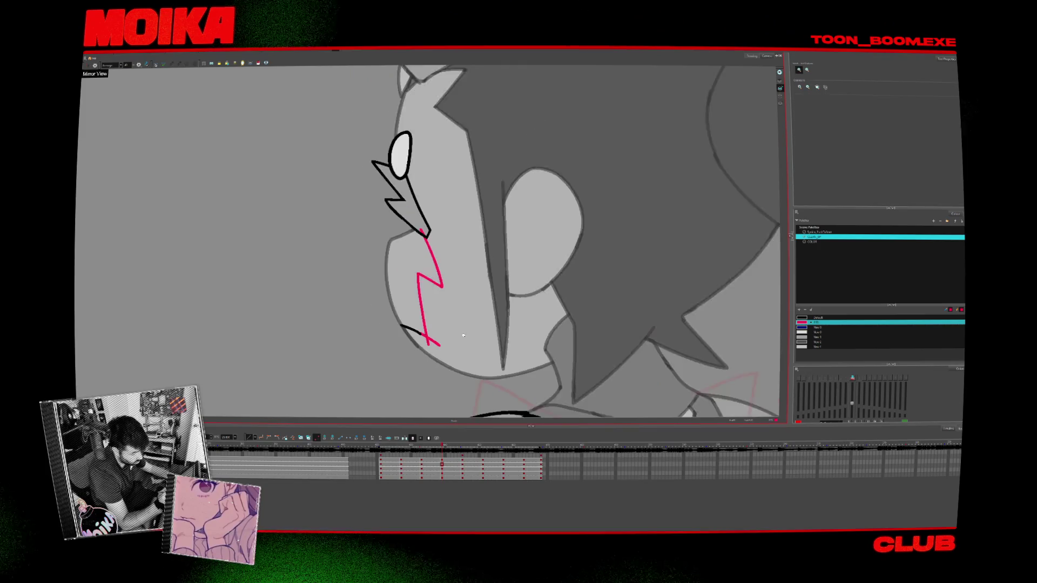
pyautogui.press('.')
pyautogui.press('.')
pyautogui.press('.')
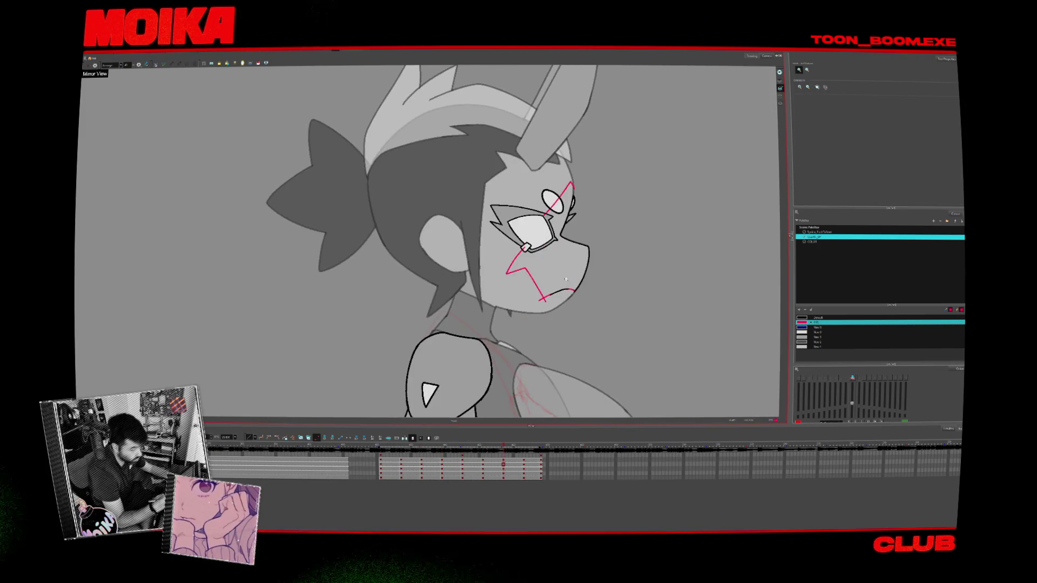
pyautogui.press('.')
# Compare the side-on and front faces, switch drawing tools, and frame the face higher
pyautogui.press('.')
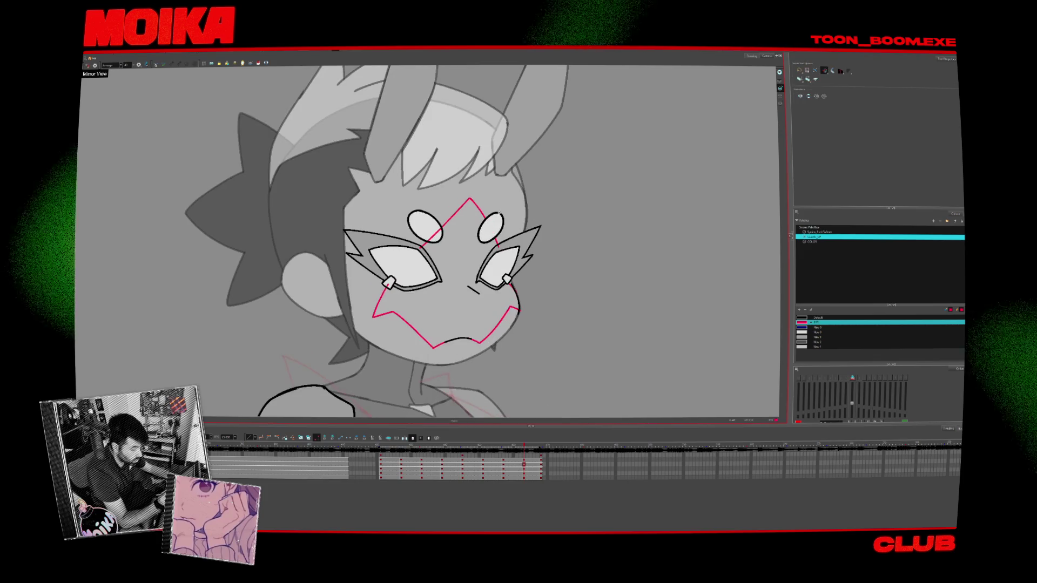
pyautogui.press(',')
pyautogui.press(',')
pyautogui.press('.')
pyautogui.press(',')
pyautogui.scroll(3, 540, 230)
pyautogui.hotkey('alt', 'b')
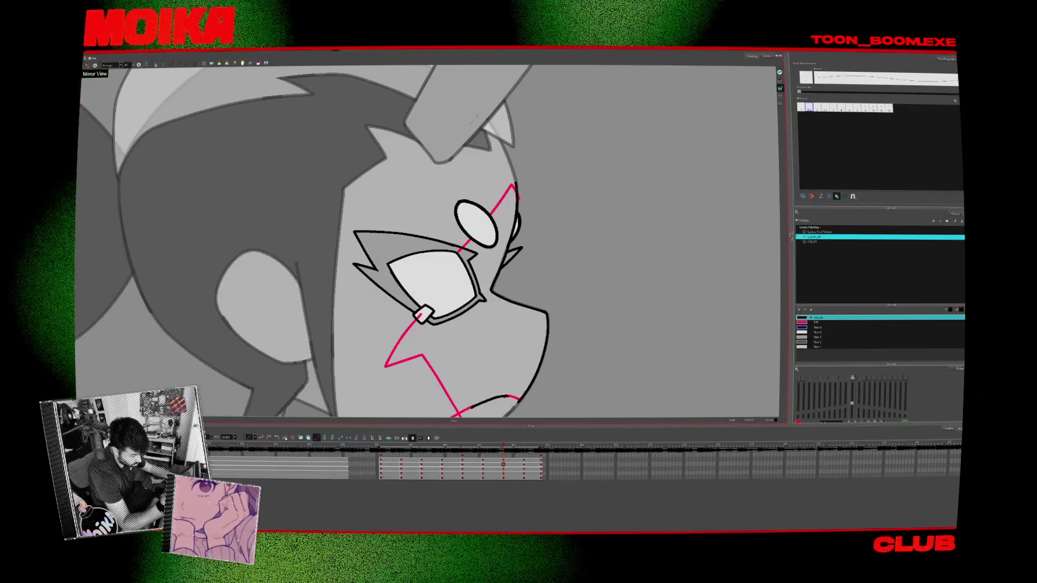
pyautogui.hotkey('alt', 's')
pyautogui.moveTo(521, 407); pyautogui.dragTo(526, 335)
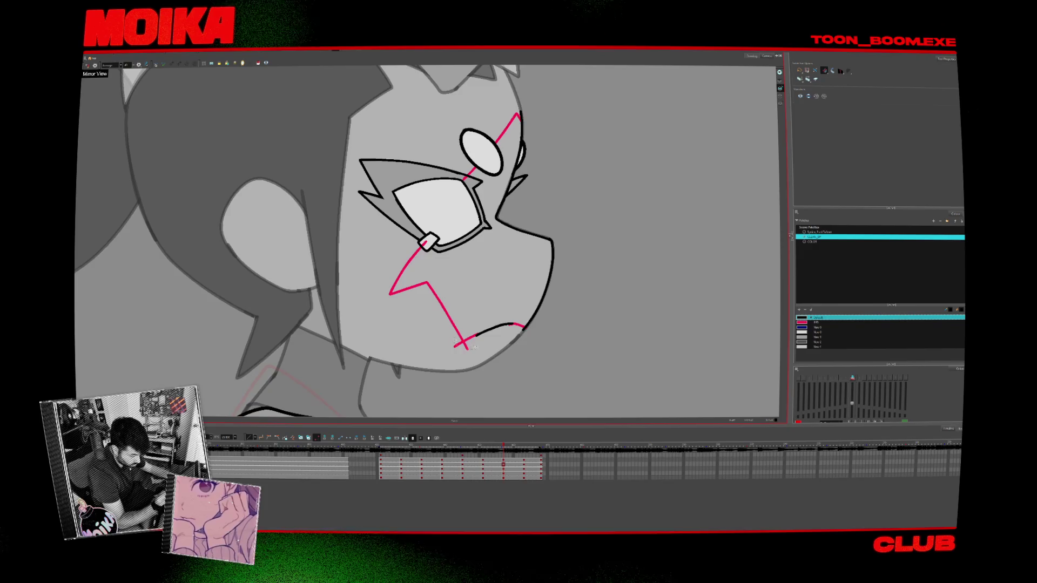
pyautogui.scroll(1, 528, 329)
# On the front-view face, remove the crossed overhang where the red lines meet at the forehead peak
pyautogui.press('.')
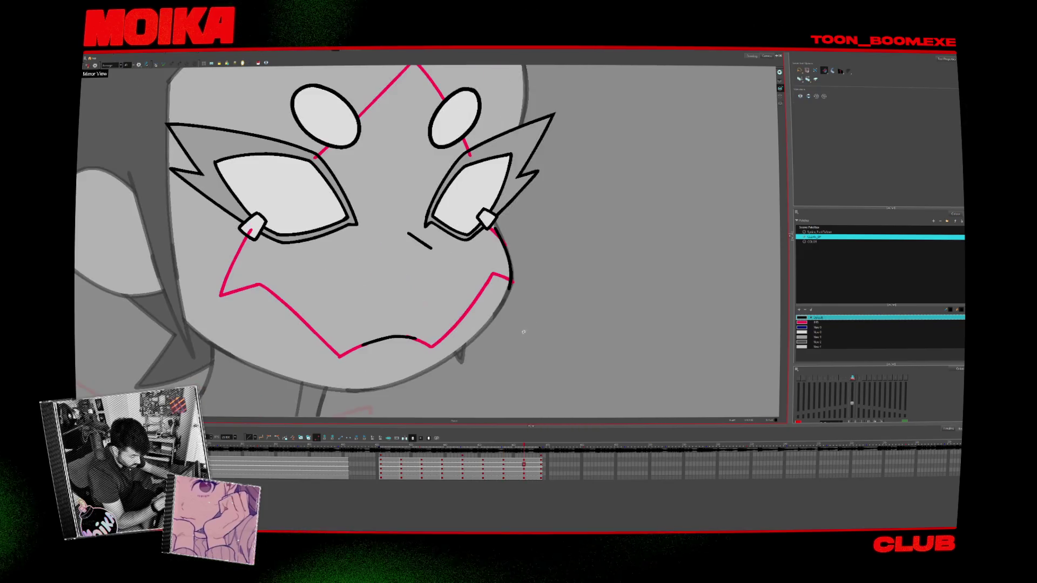
pyautogui.moveTo(506, 239); pyautogui.dragTo(525, 353)
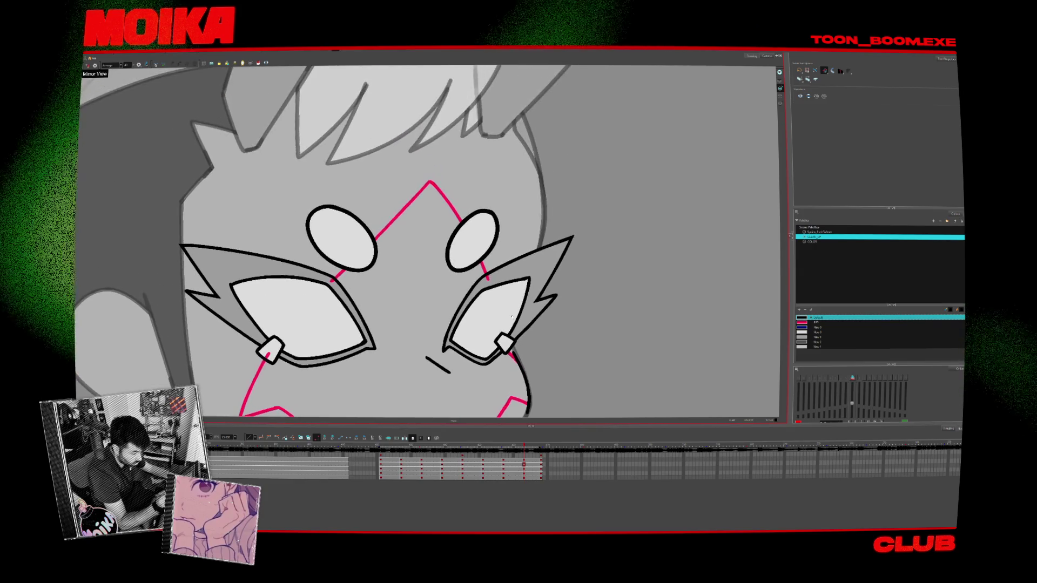
pyautogui.press(',')
pyautogui.press('.')
pyautogui.press('.')
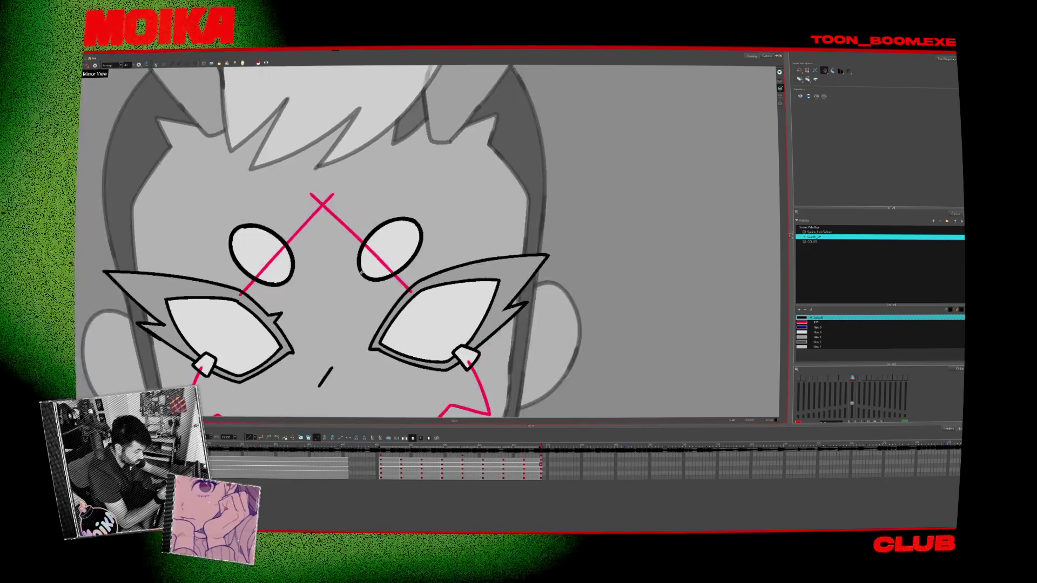
pyautogui.hotkey('ctrl', 'z')
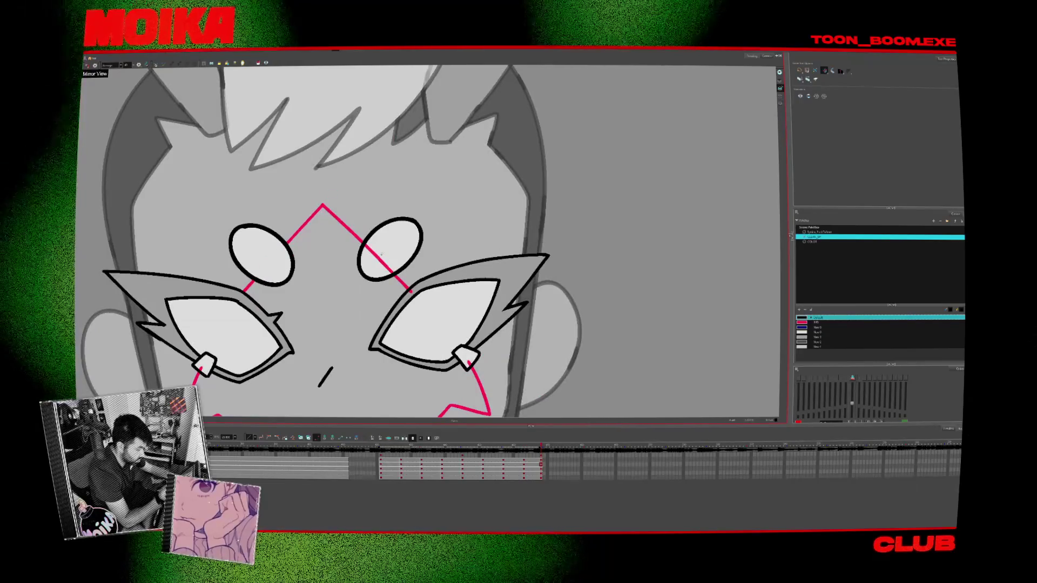
# Pan down to inspect the chin and neck, then step back to the profile head drawing
pyautogui.moveTo(467, 308); pyautogui.dragTo(489, 249)
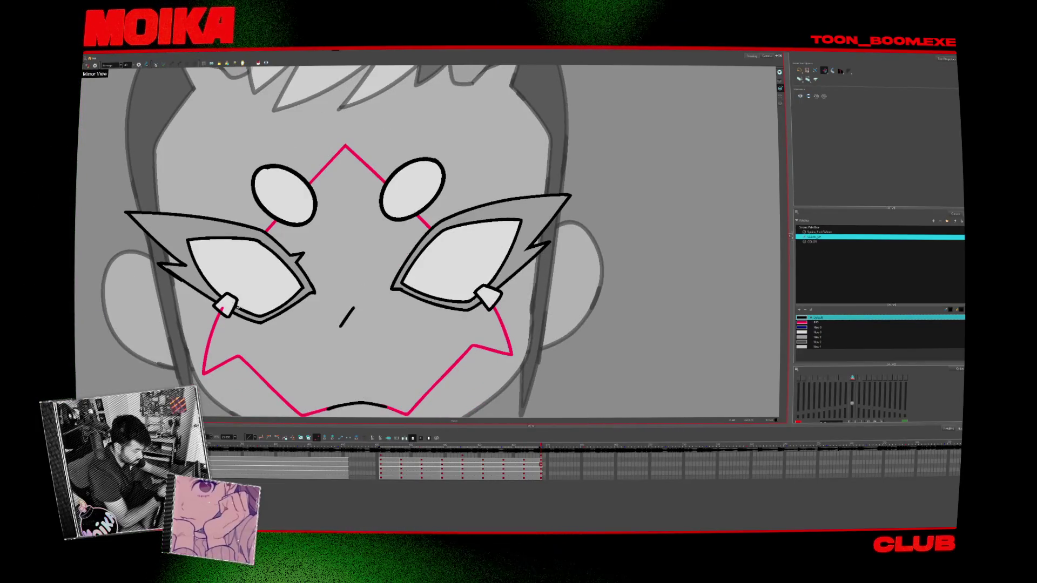
pyautogui.moveTo(340, 413); pyautogui.dragTo(357, 347)
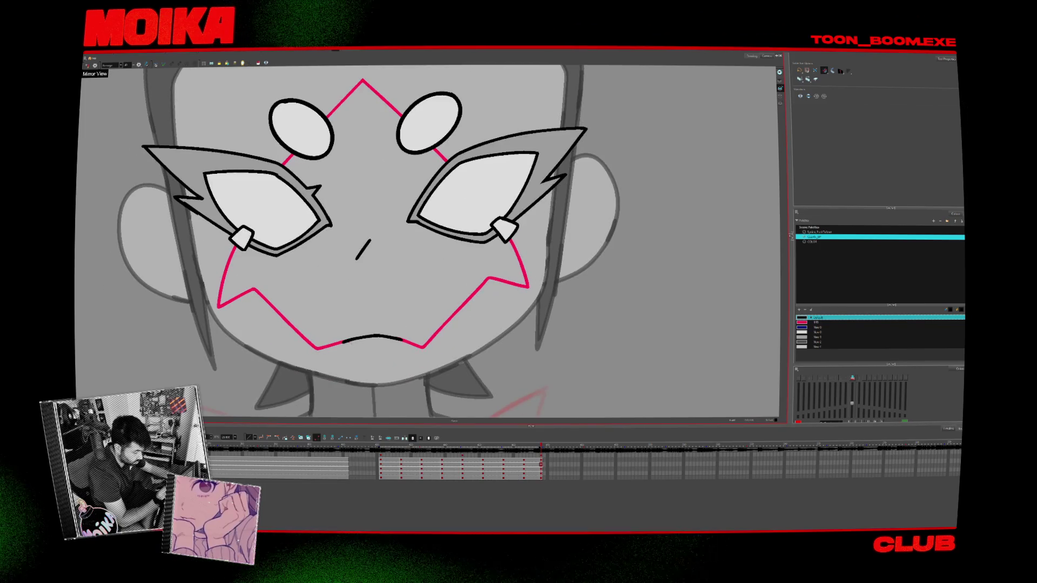
pyautogui.press('Return')
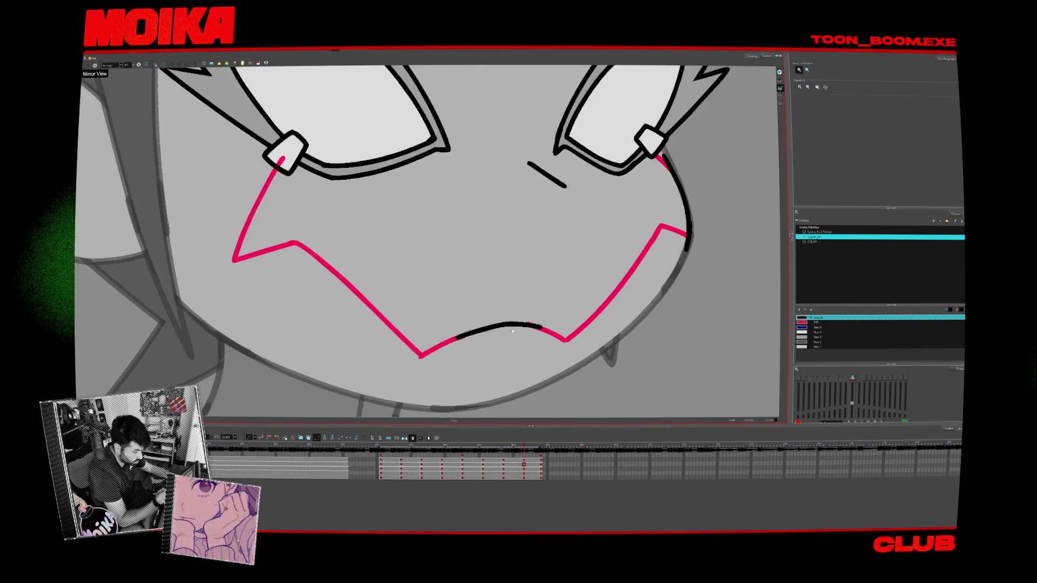
pyautogui.scroll(-3, 536, 327)
pyautogui.scroll(6, 527, 304)
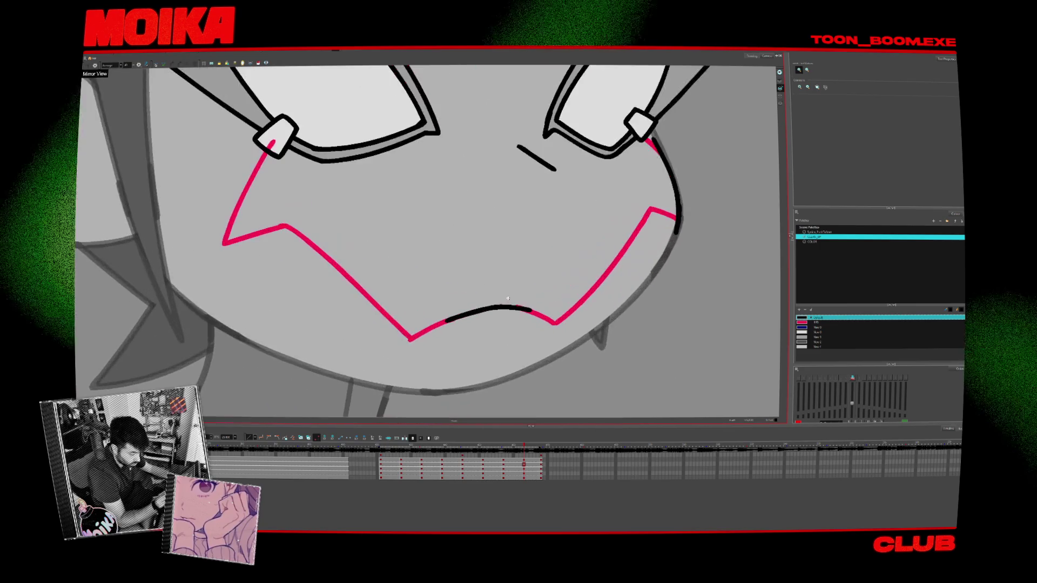
pyautogui.scroll(-5, 535, 302)
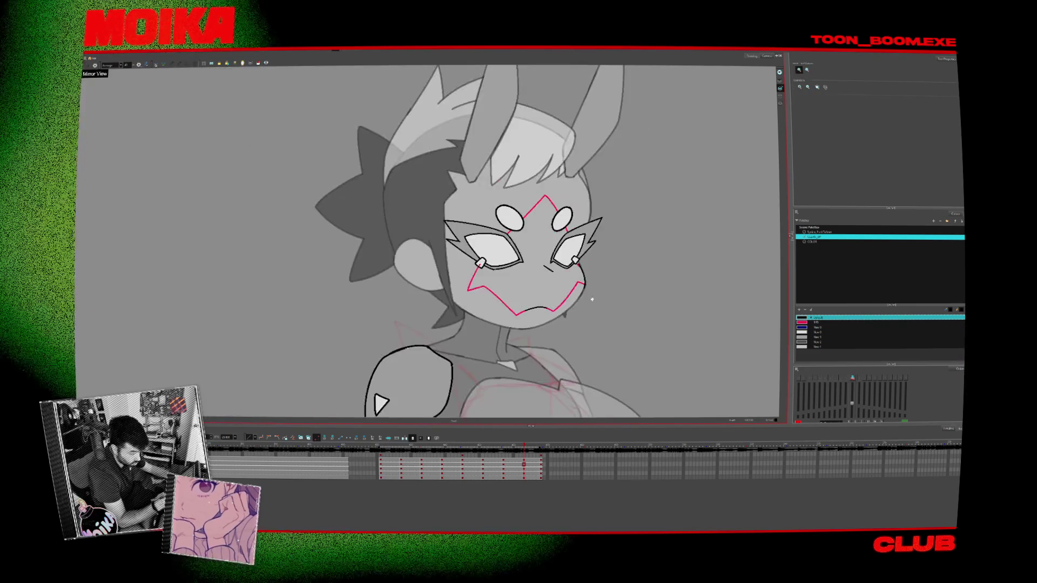
pyautogui.press('f')
pyautogui.scroll(4, 553, 298)
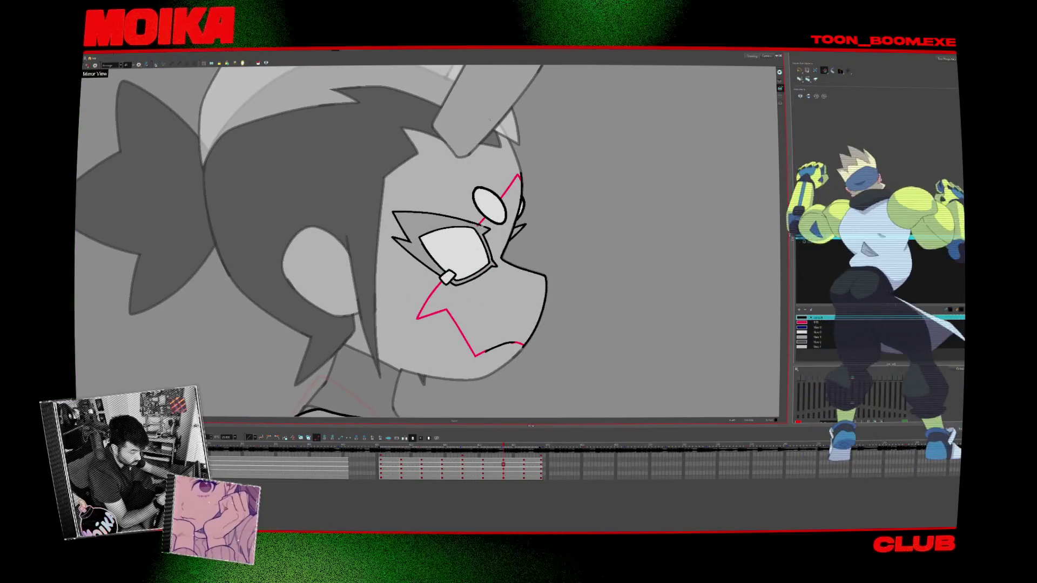
# On the side-view drawing, draw a black outline up the face's lower edge and check it mirrored
pyautogui.press('f')
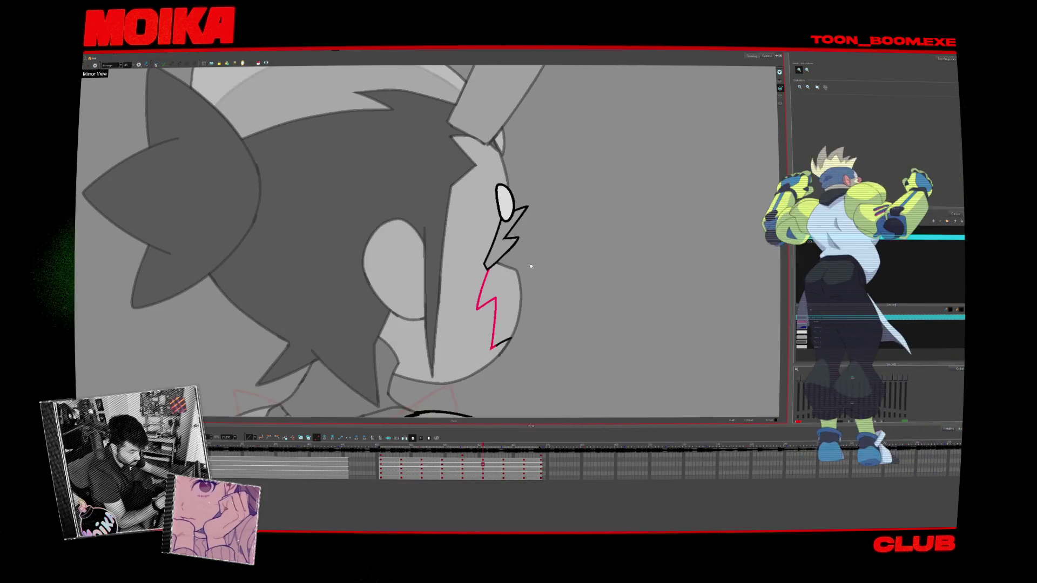
pyautogui.press('Return')
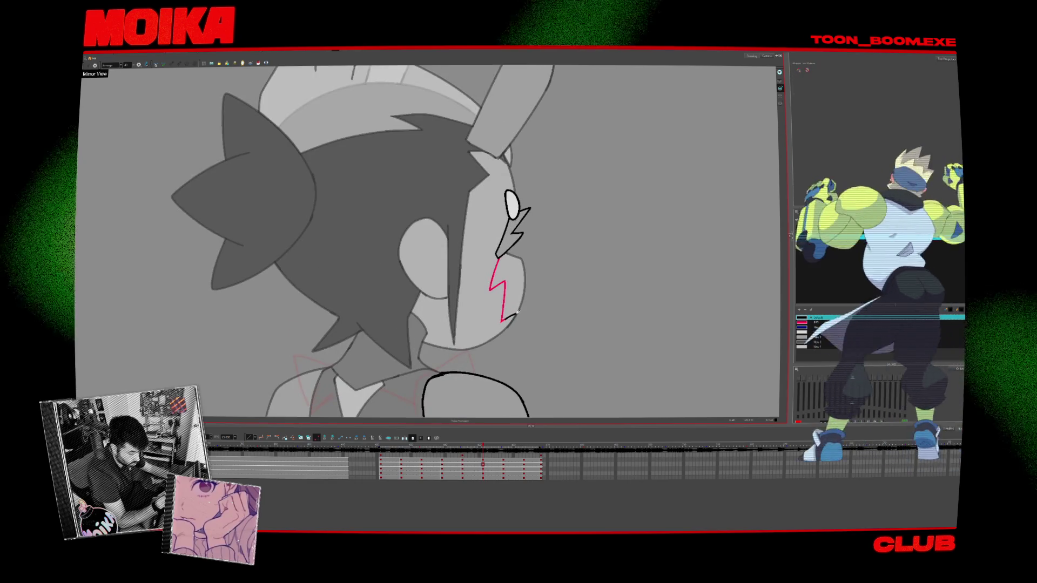
pyautogui.scroll(2, 343, 284)
pyautogui.moveTo(342, 344)
pyautogui.mouseDown()
pyautogui.moveTo(327, 260)
pyautogui.moveTo(376, 226)
pyautogui.moveTo(378, 276)
pyautogui.mouseUp()
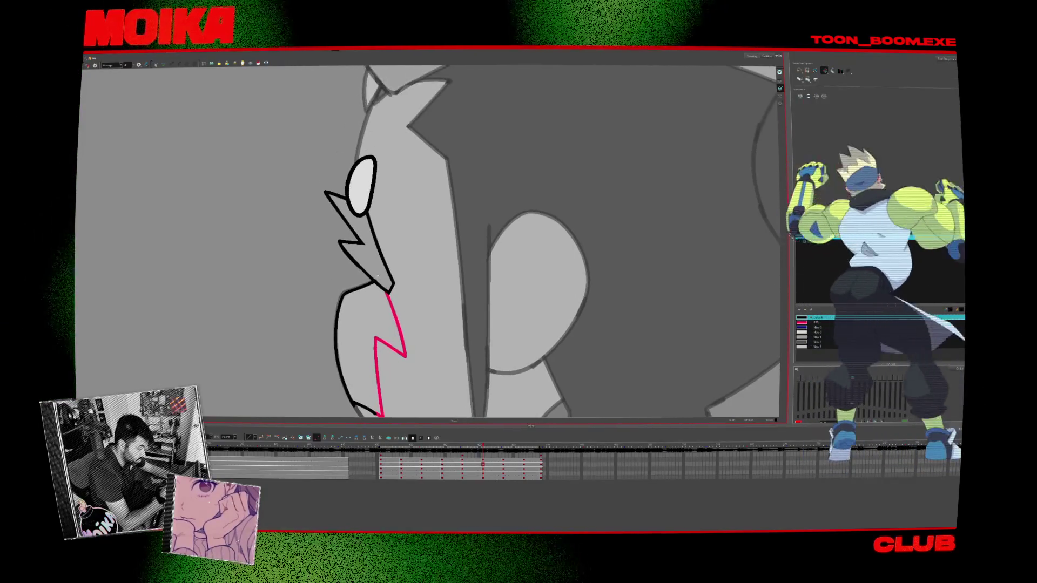
pyautogui.hotkey('shift', 'm')
pyautogui.click(89, 65)
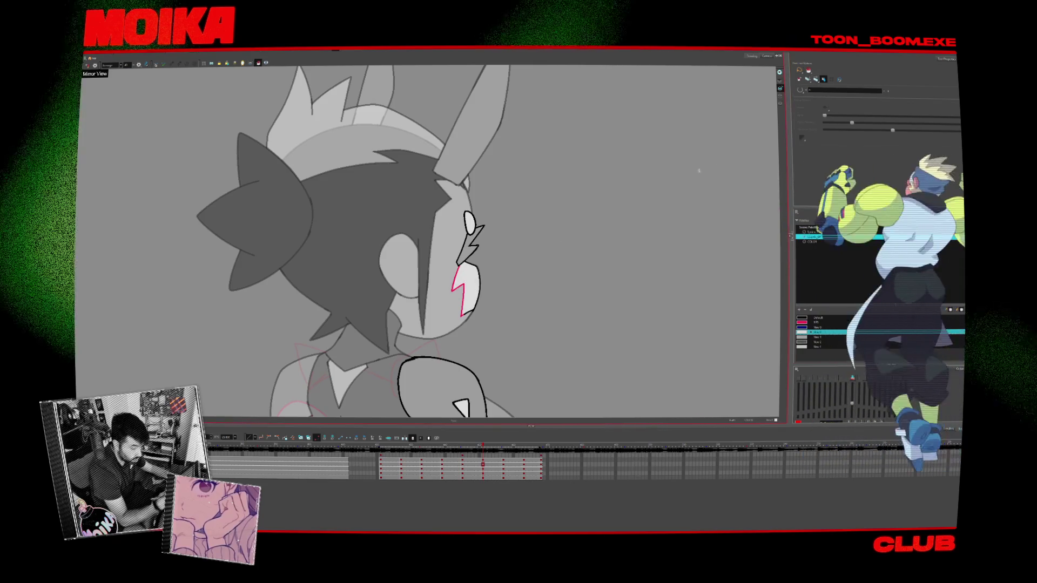
# Flip back and forth through the back, side, three-quarter and front drawings to check the red markings
pyautogui.press(',')
pyautogui.press('.')
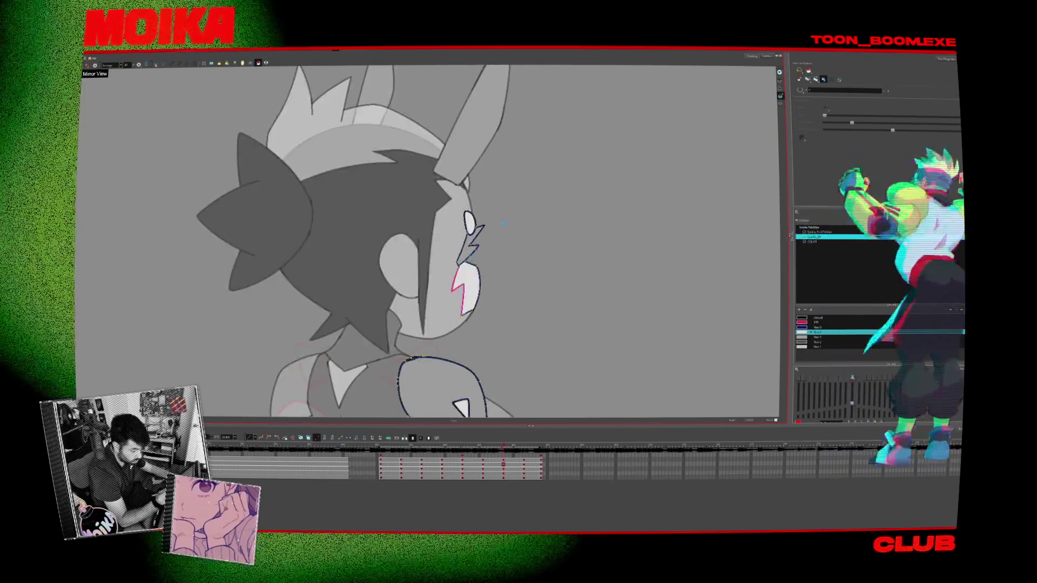
pyautogui.press('.')
pyautogui.press('.')
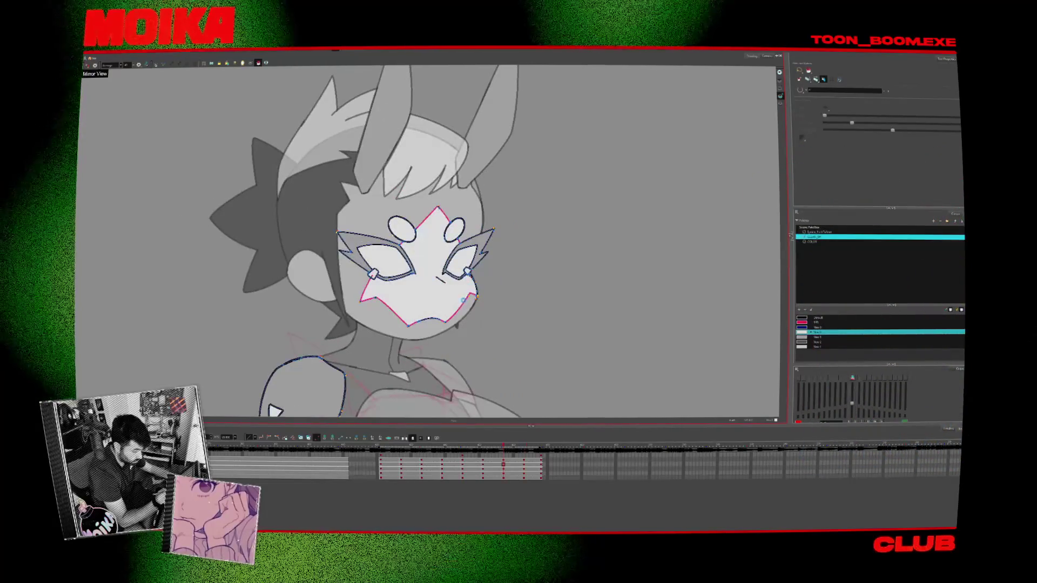
pyautogui.press(',')
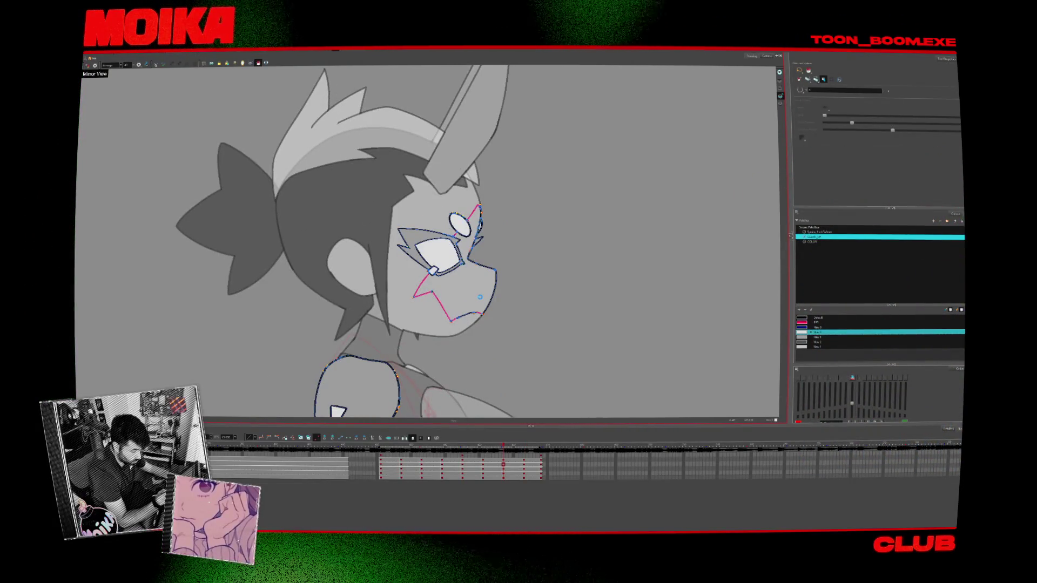
pyautogui.press('.')
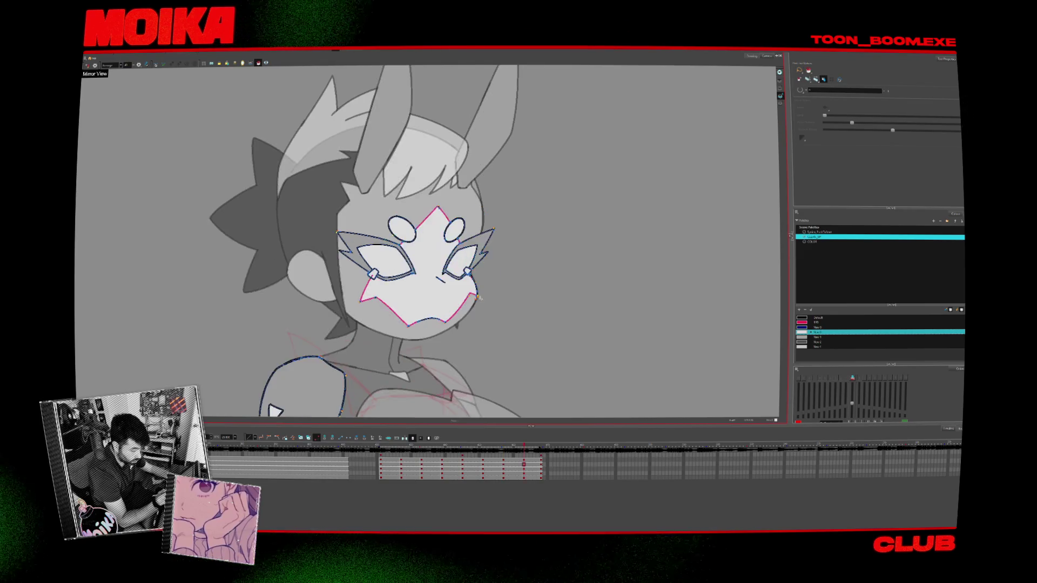
pyautogui.press('.')
pyautogui.press(',')
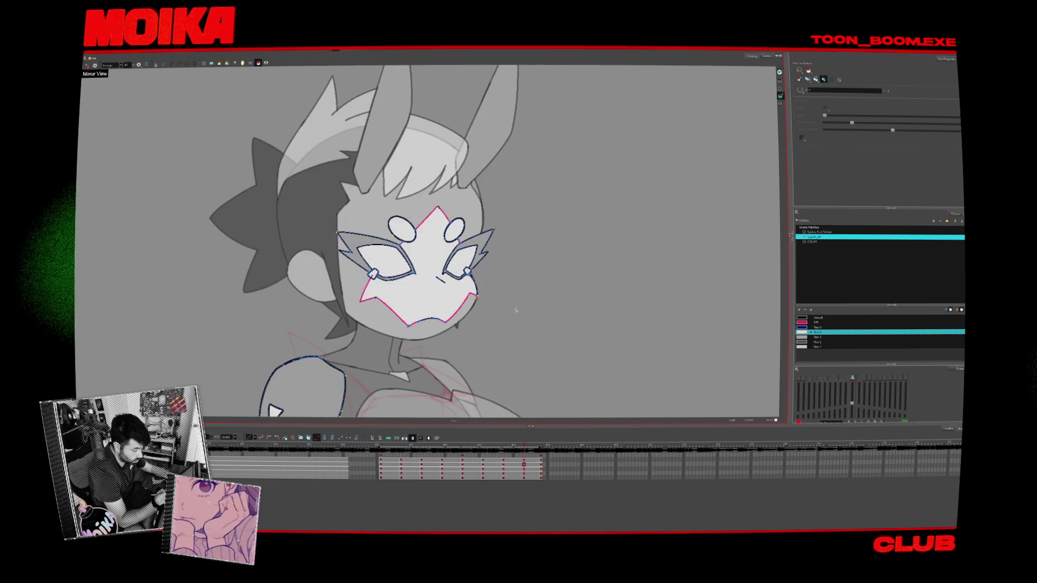
pyautogui.press(',')
pyautogui.press(',')
pyautogui.press(',')
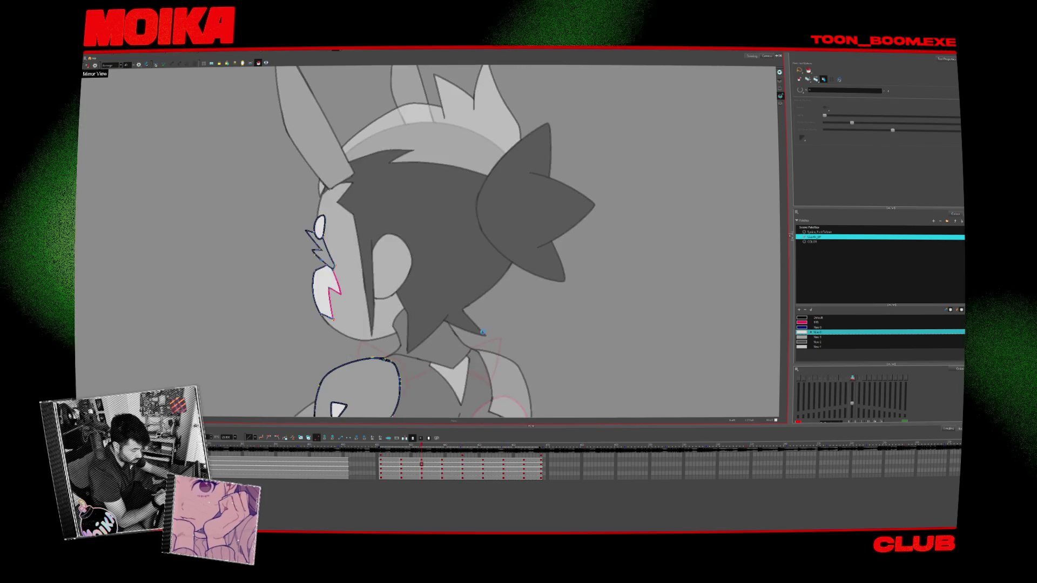
# Zoom out, select the Default colour, and step back to the front pose
pyautogui.scroll(-5, 483, 332)
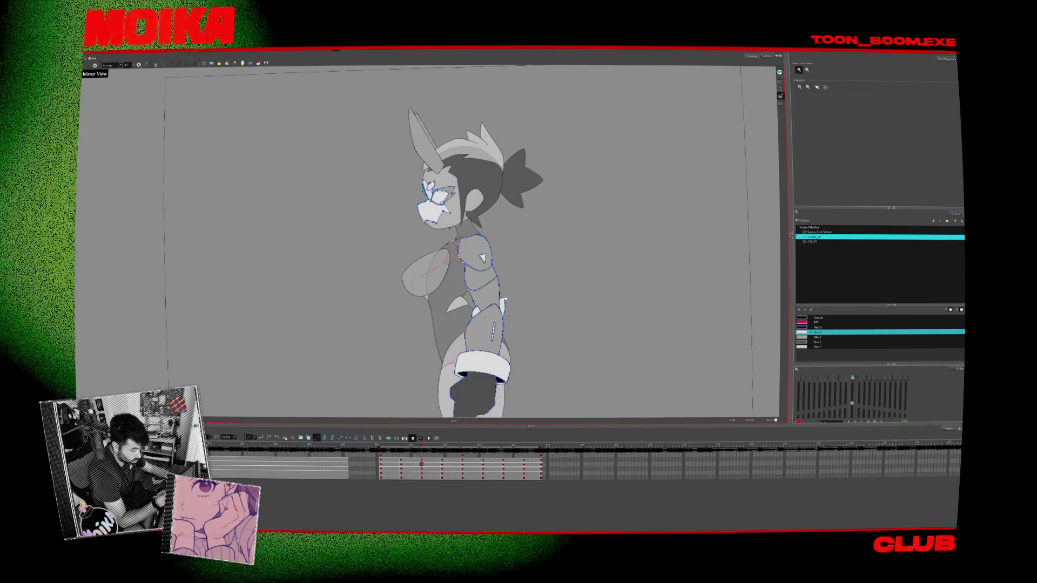
pyautogui.press(',')
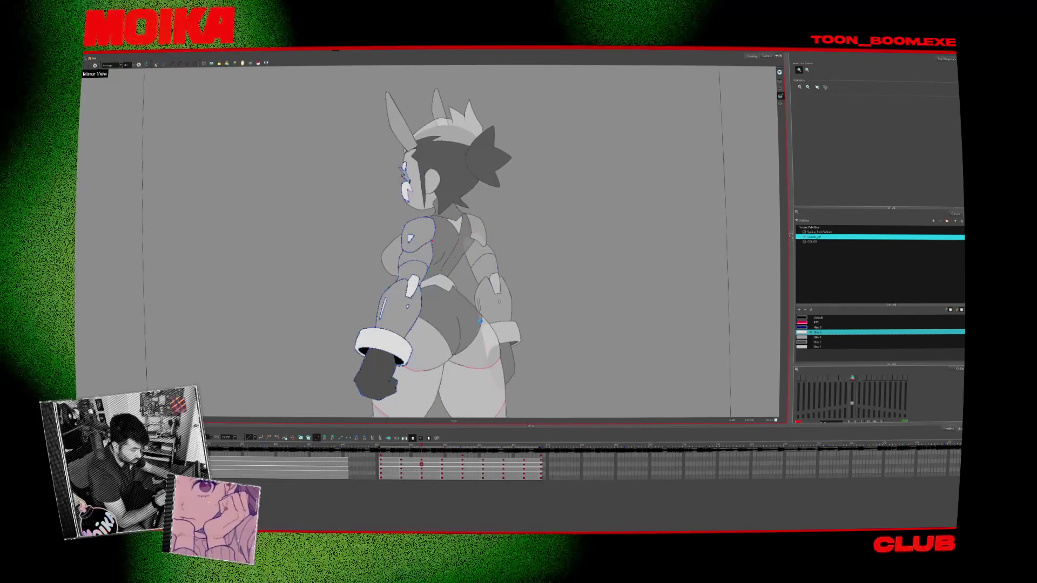
pyautogui.press('.')
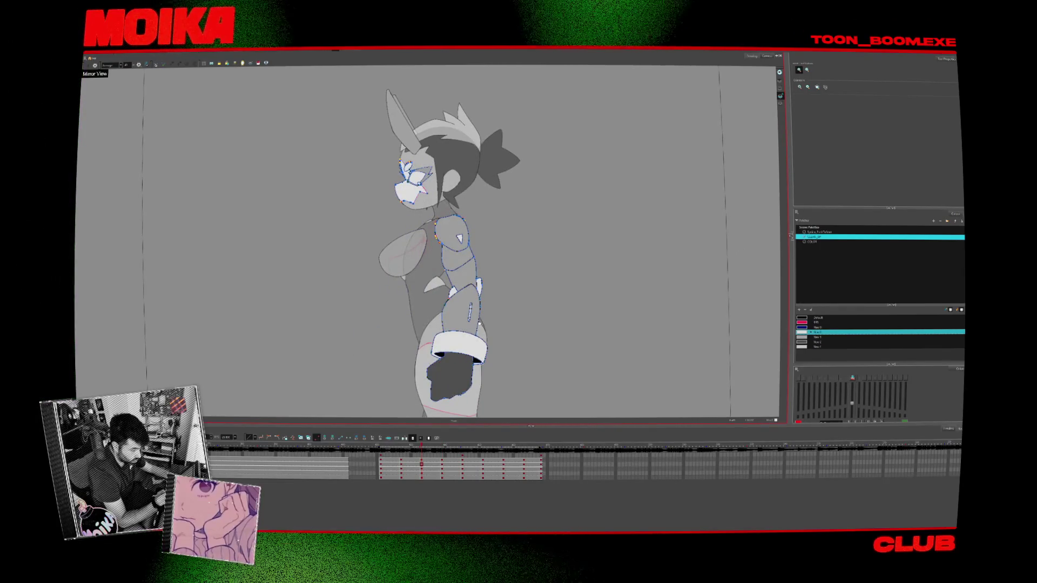
pyautogui.click(800, 318)
pyautogui.scroll(2, 280, 76)
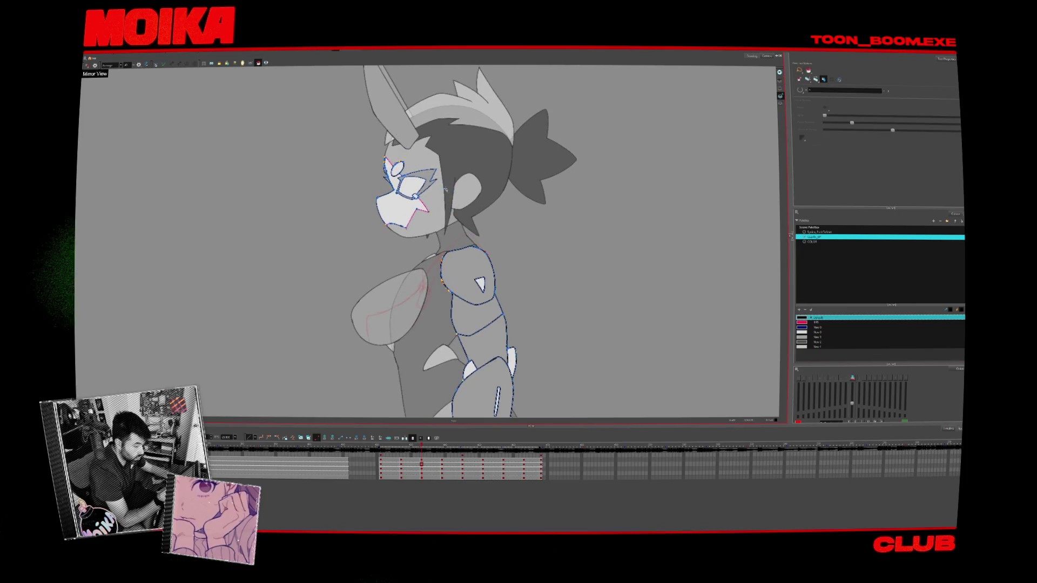
pyautogui.press(',')
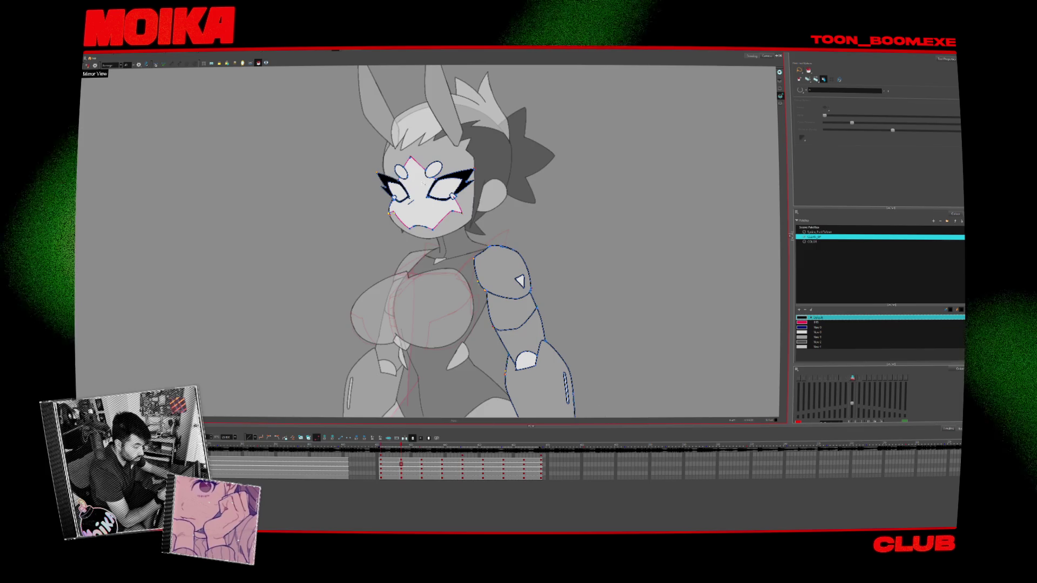
pyautogui.press(',')
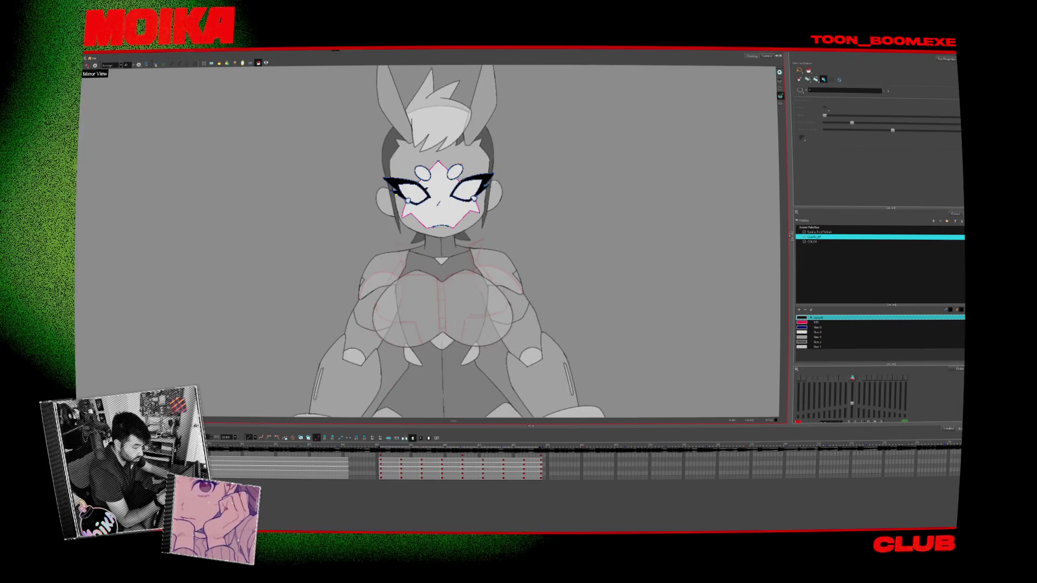
# Step from the sketch-only frame through the front, three-quarter and side poses to the new back view
pyautogui.press(',')
pyautogui.press('.')
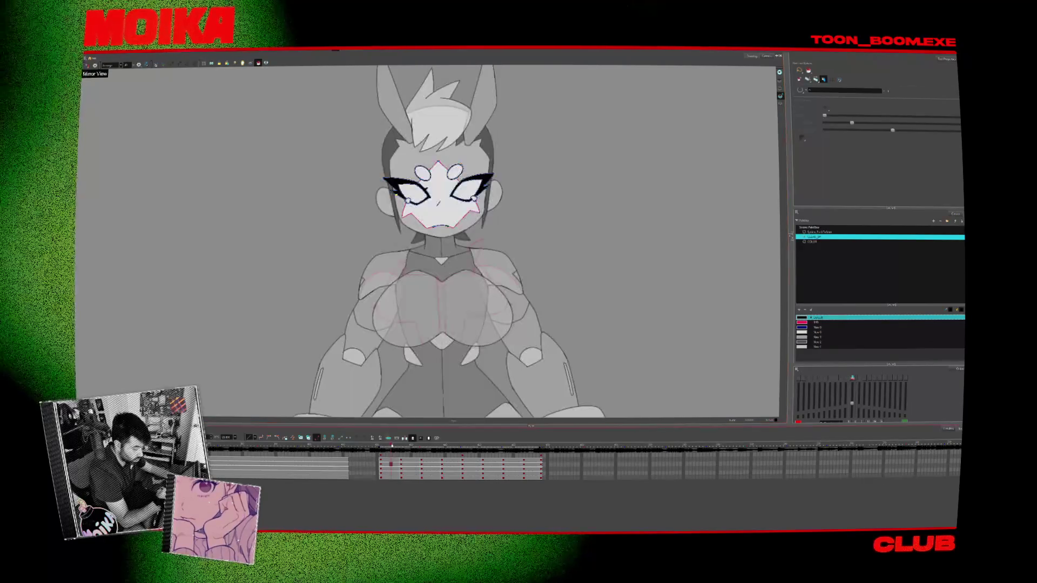
pyautogui.press('.')
pyautogui.press('.')
pyautogui.press('.')
pyautogui.press('.')
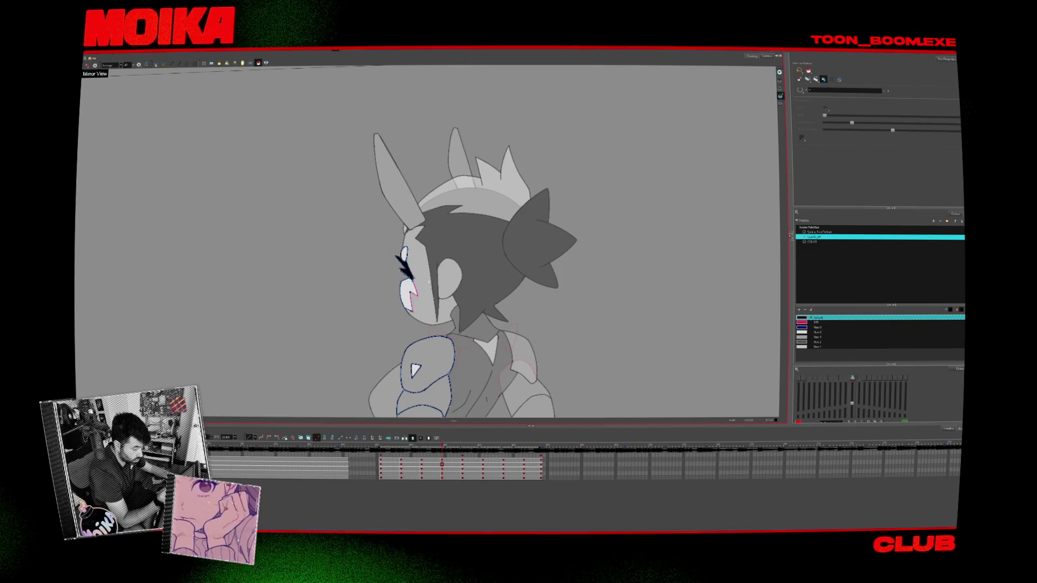
pyautogui.press('.')
pyautogui.press(',')
pyautogui.press('.')
pyautogui.press('.')
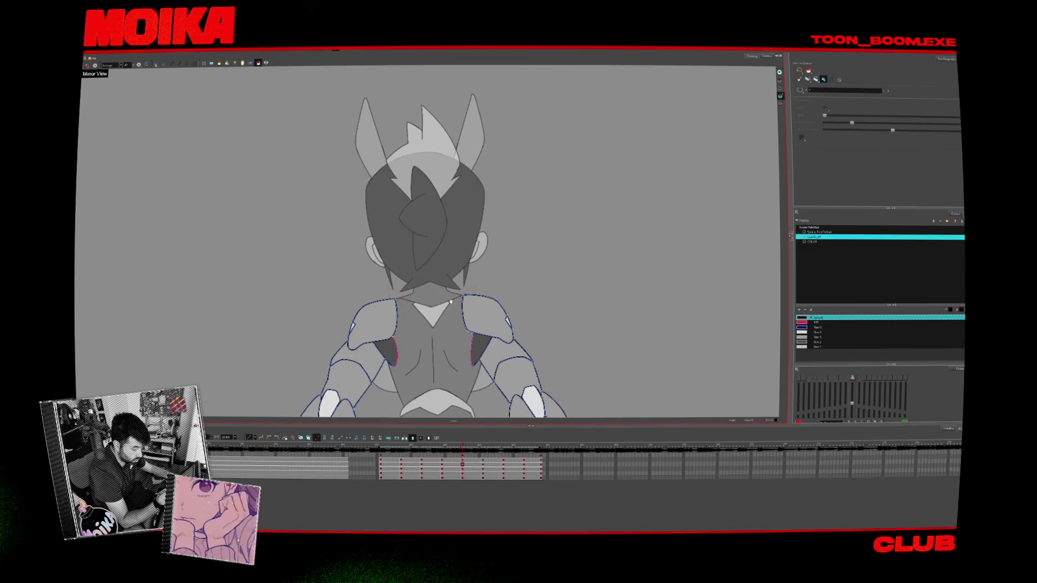
# Select the hair and torso drawing, bring the lower back and legs into view, and pick another palette colour
pyautogui.click(462, 473)
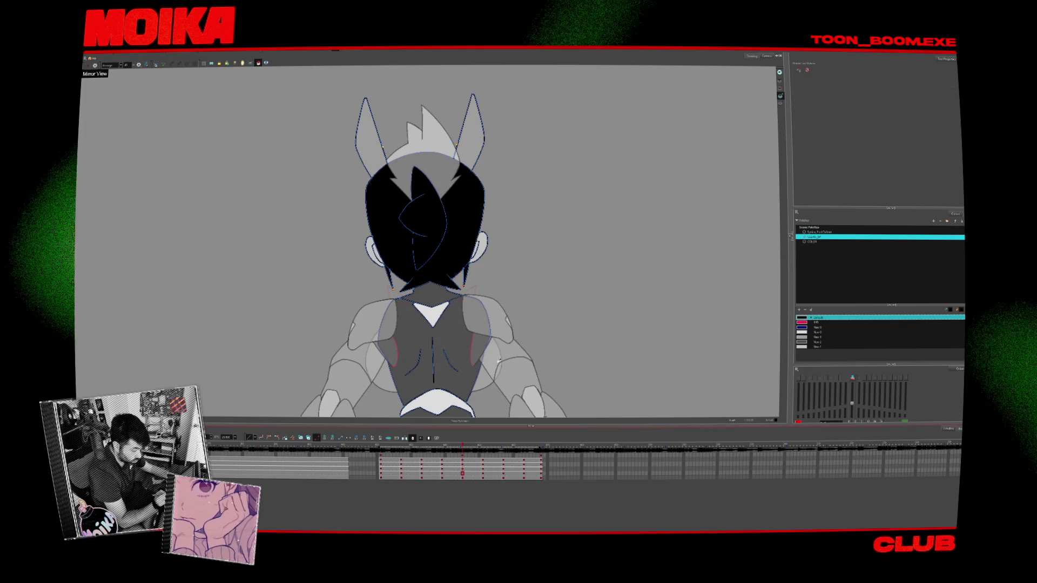
pyautogui.moveTo(470, 410); pyautogui.dragTo(473, 310)
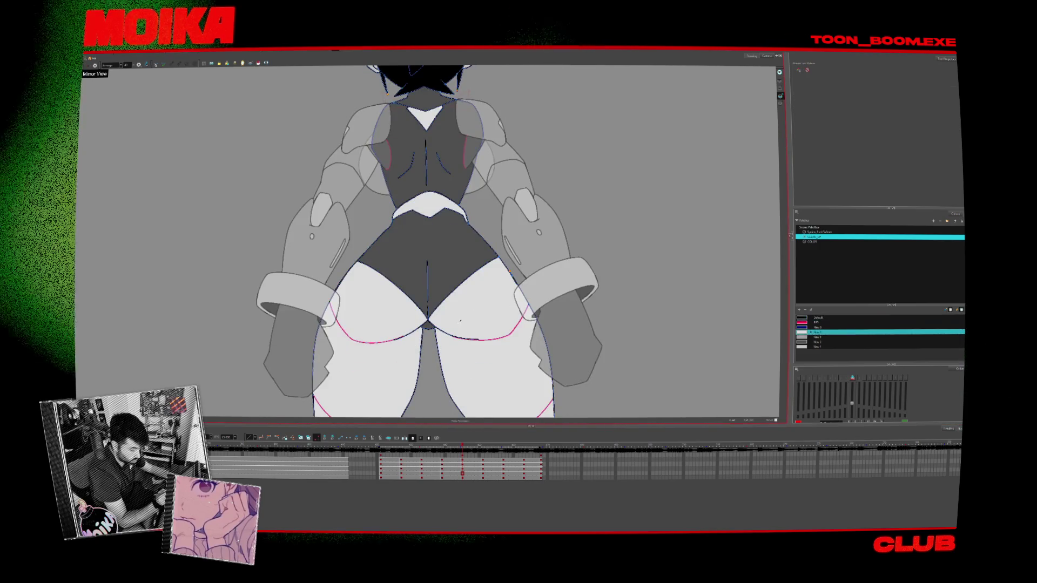
pyautogui.click(810, 337)
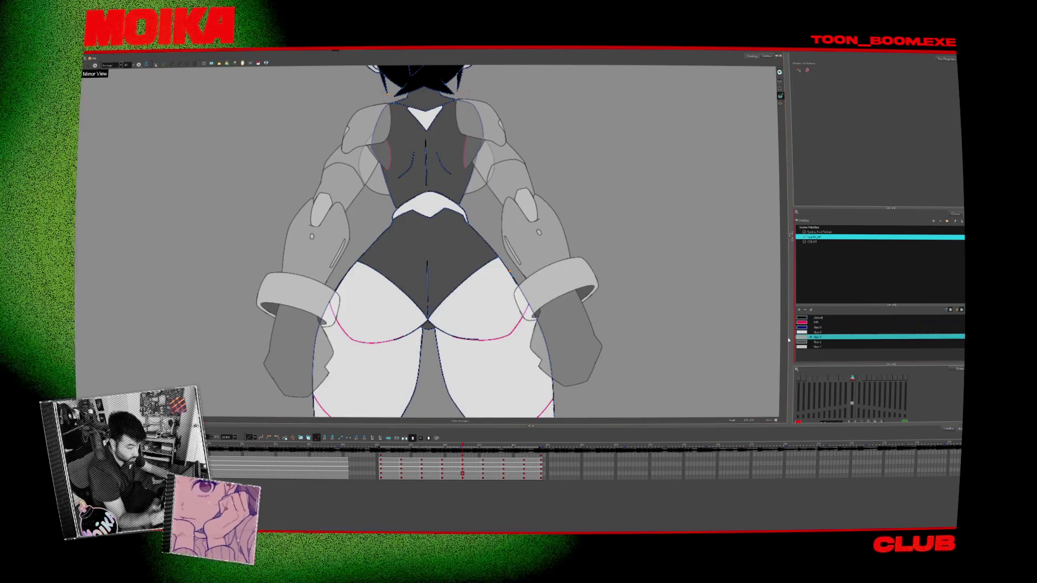
pyautogui.click(258, 63)
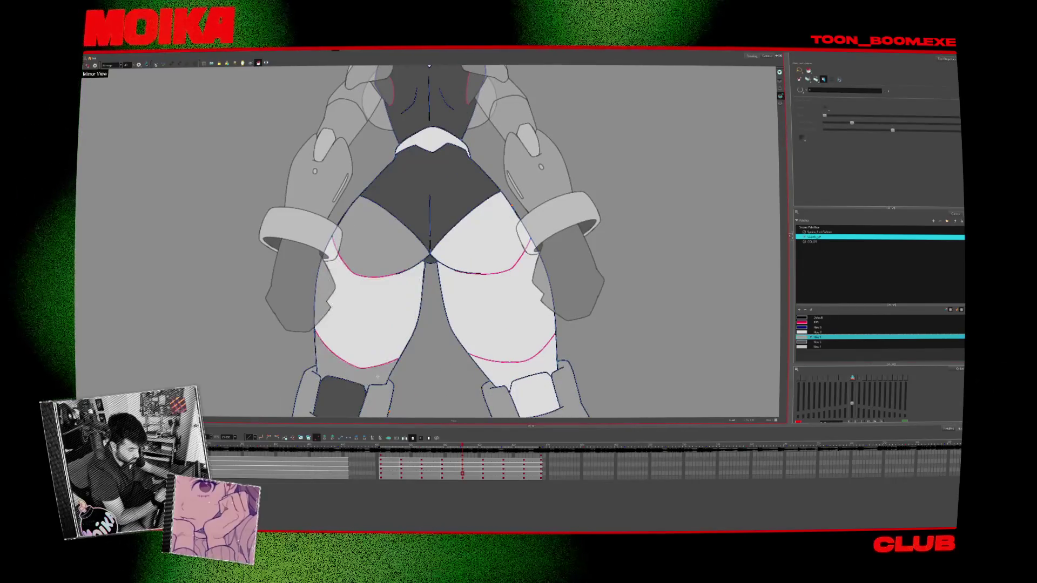
# Flip between the side and back views to inspect the thigh marking lines, then zoom out to the full frame
pyautogui.press('g')
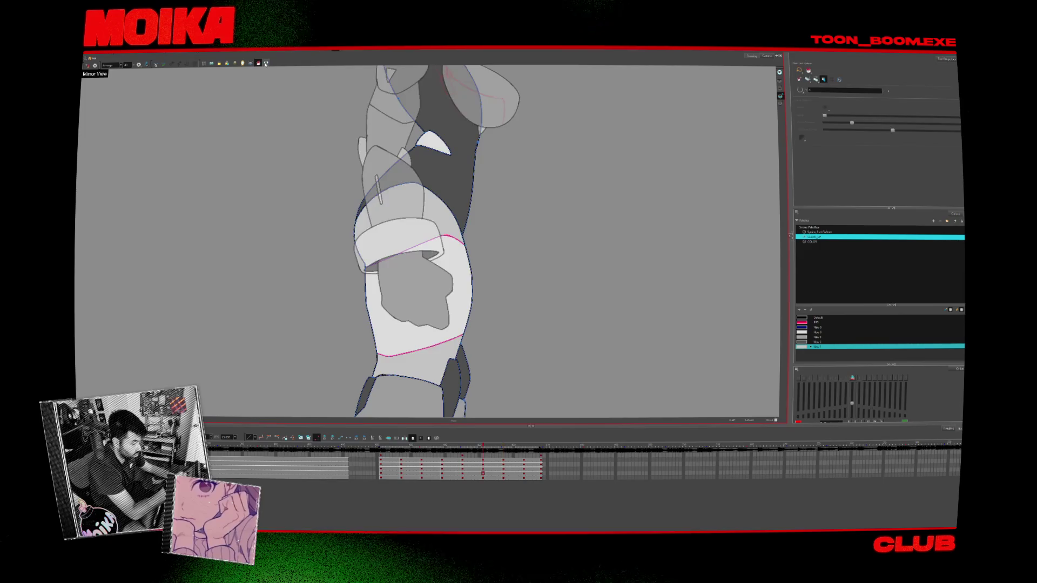
pyautogui.press('f')
pyautogui.press('f')
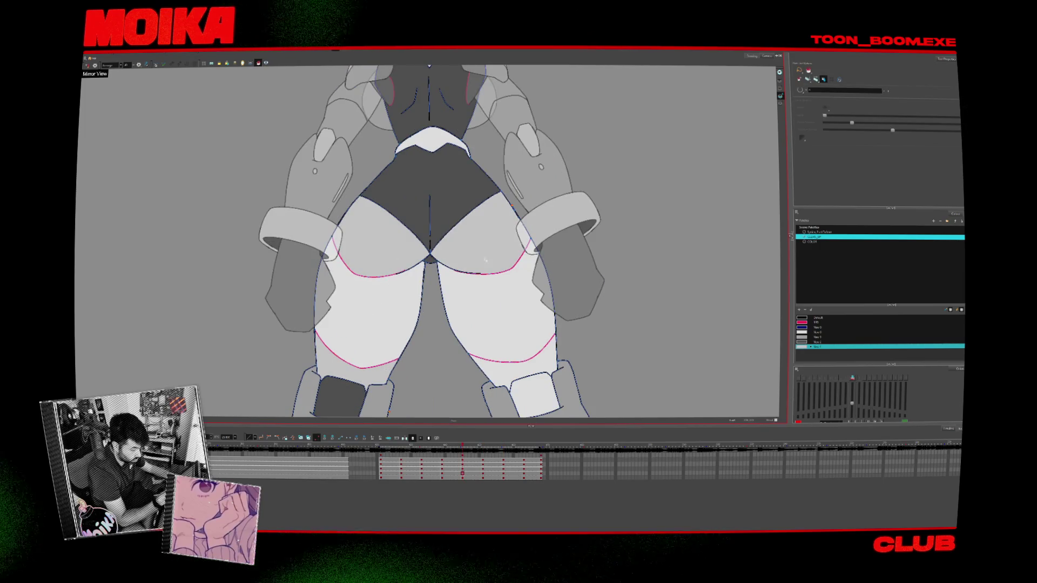
pyautogui.press('f')
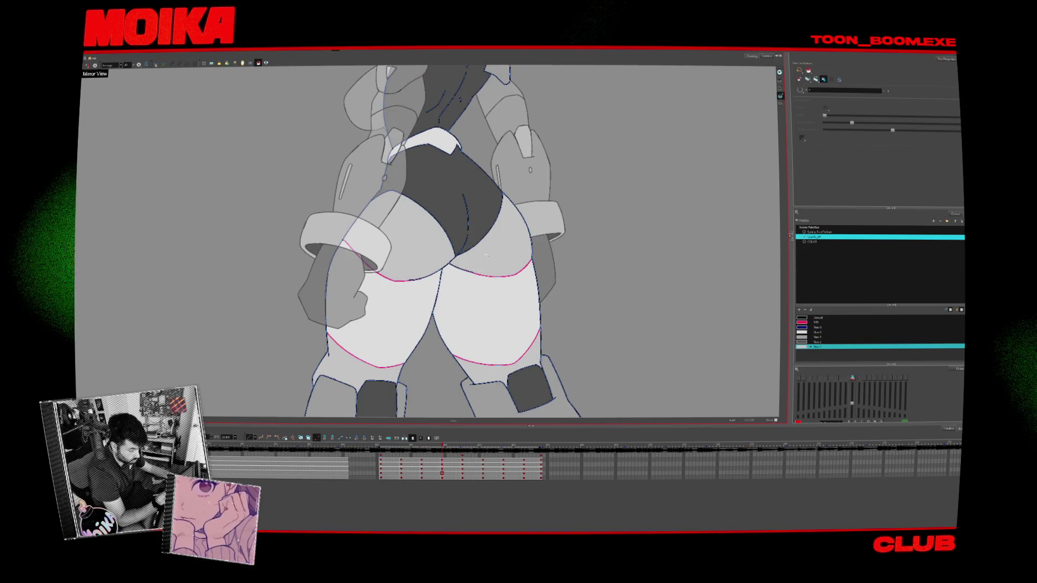
pyautogui.press('g')
pyautogui.press('g')
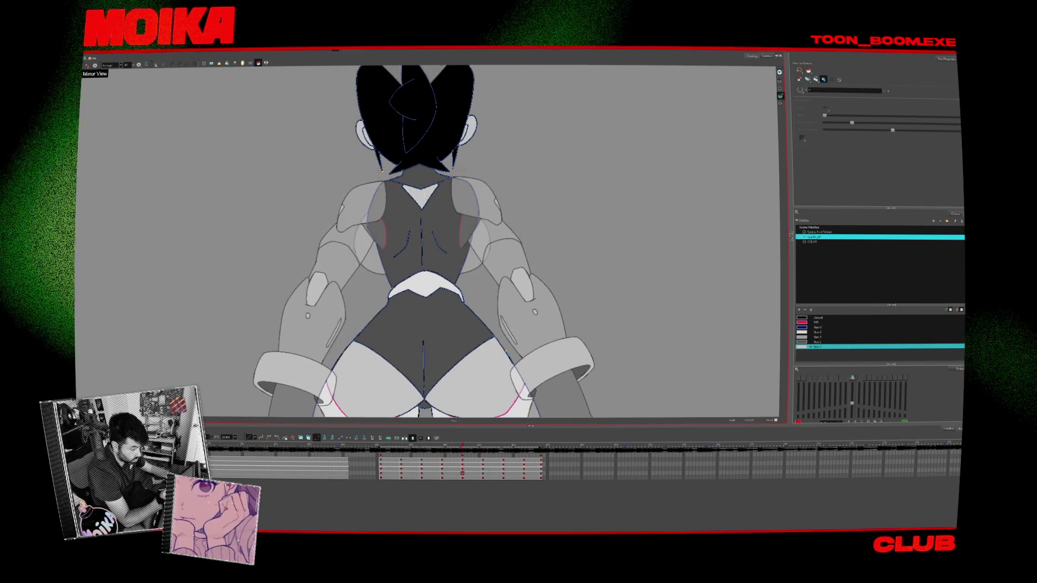
pyautogui.press('g')
pyautogui.press('g')
pyautogui.press('g')
pyautogui.press('f')
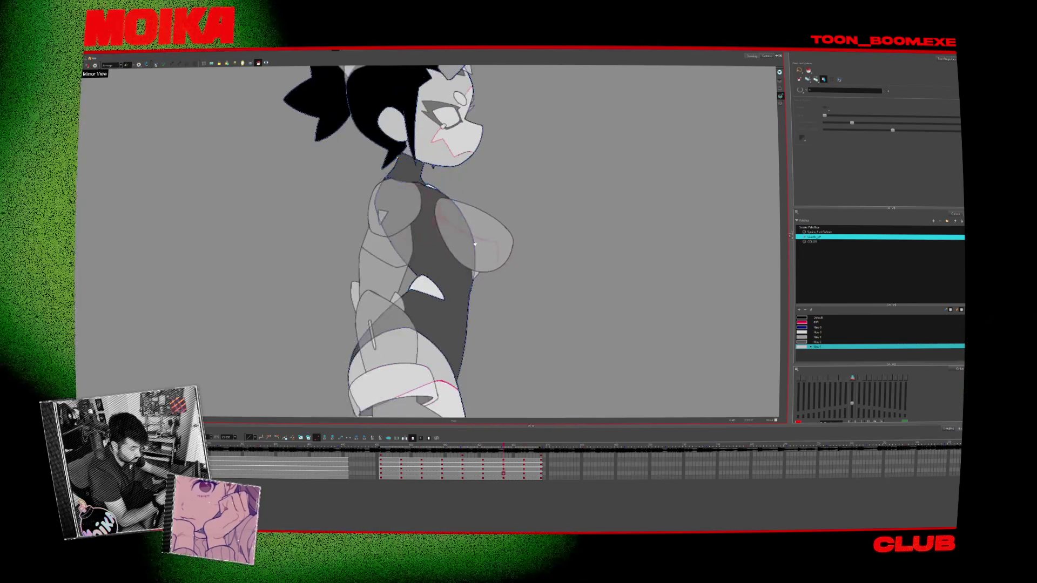
pyautogui.scroll(-2, 474, 244)
pyautogui.press('g')
pyautogui.scroll(-3, 475, 244)
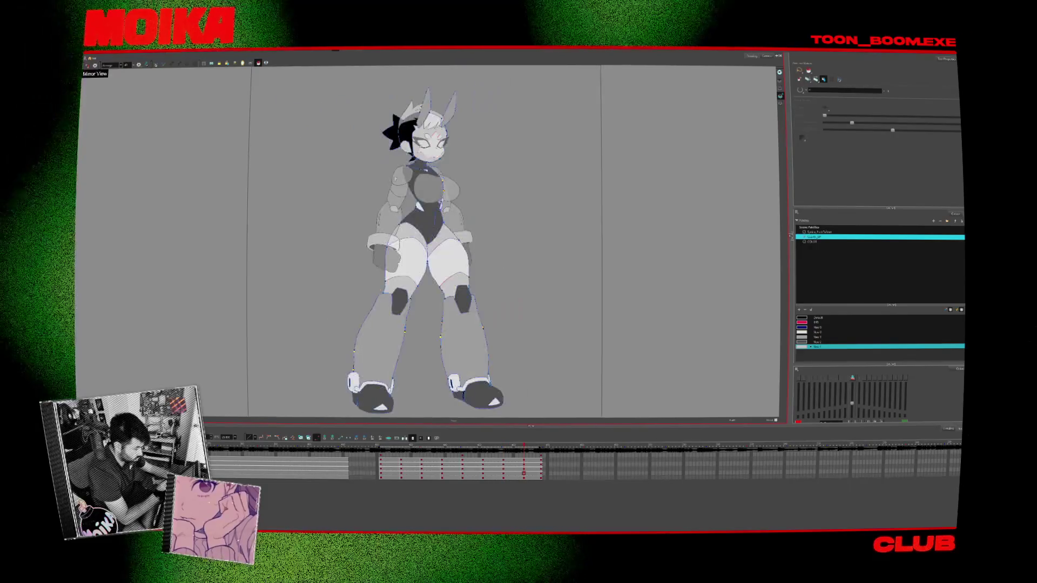
# On the front view, try the red swatch for the armour, then switch to the colour New 1
pyautogui.press('f')
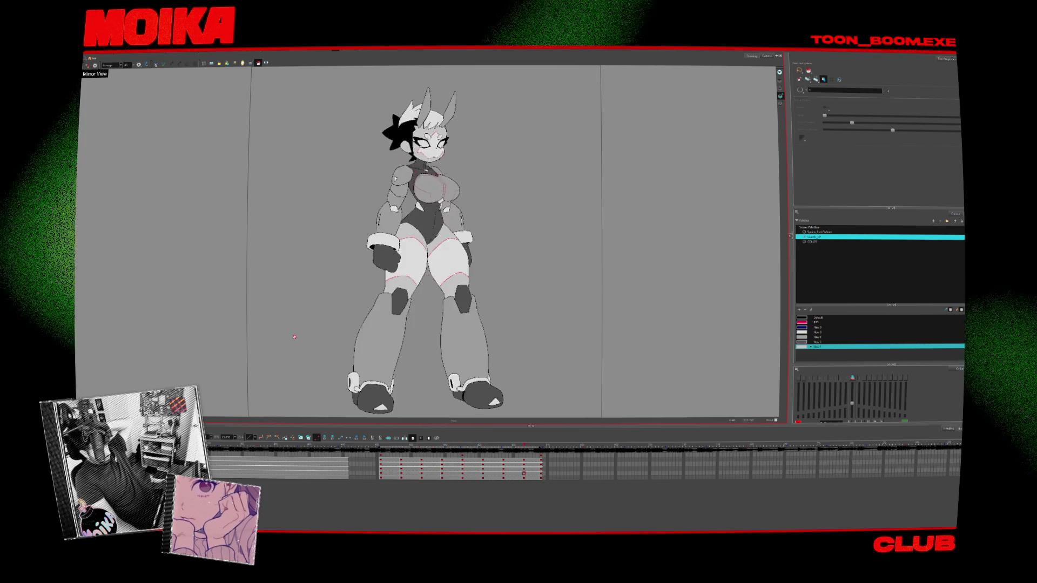
pyautogui.click(816, 322)
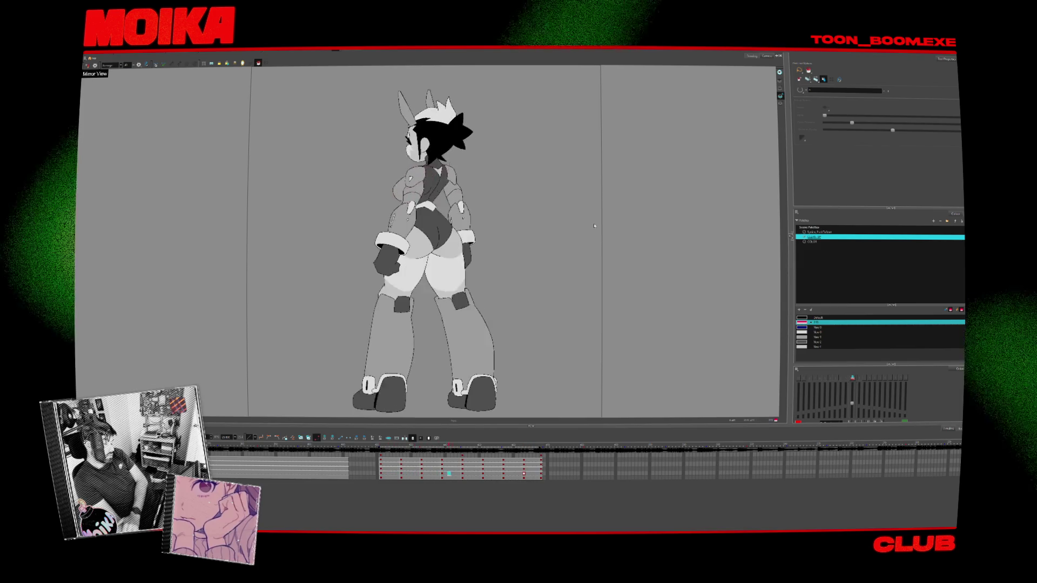
pyautogui.click(816, 337)
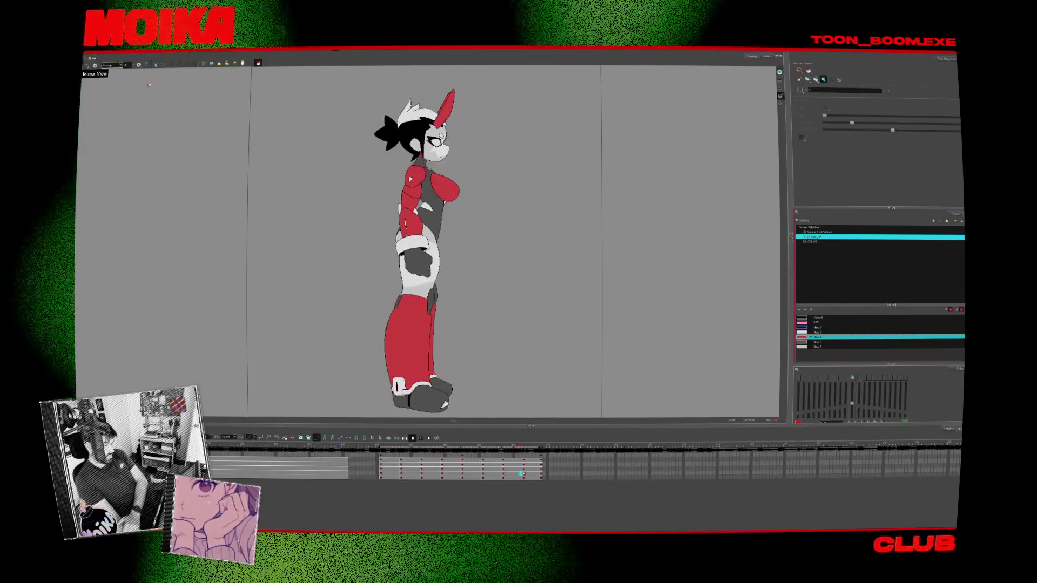
# Paint the front armour with the next swatch down, then advance two frames to the three-quarter view
pyautogui.click(805, 342)
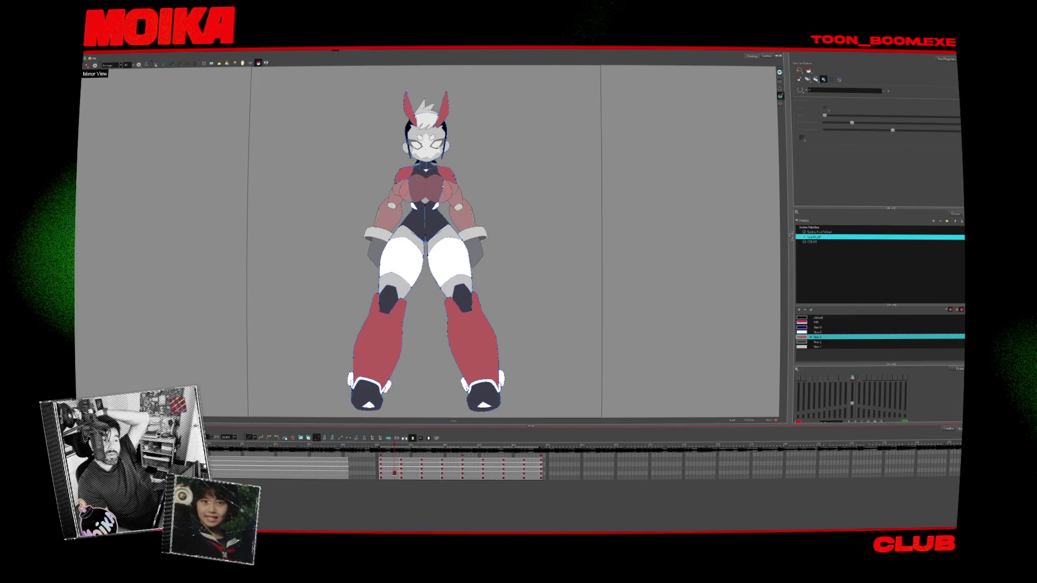
pyautogui.press('.')
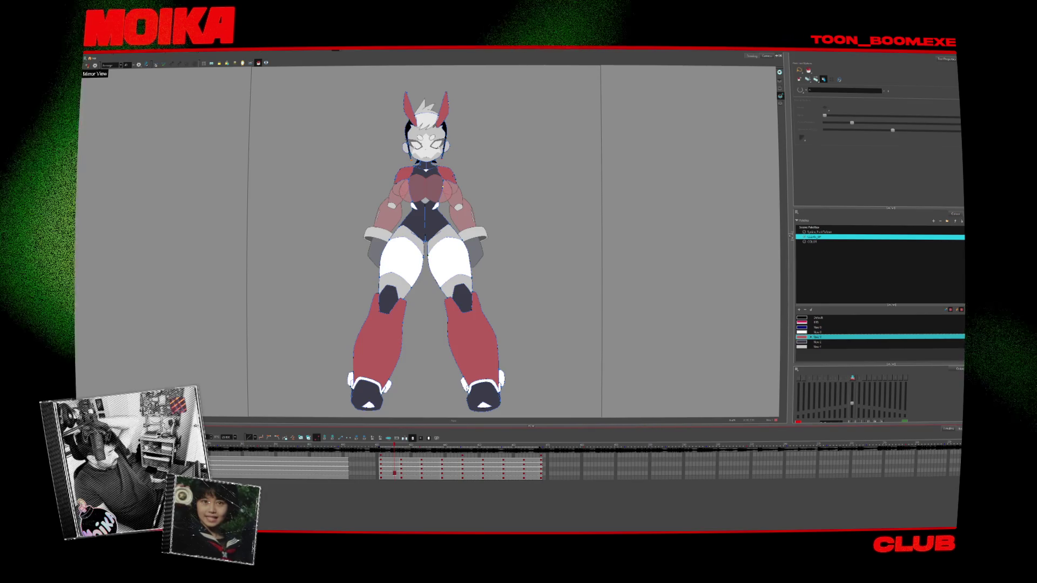
pyautogui.press('.')
pyautogui.press('.')
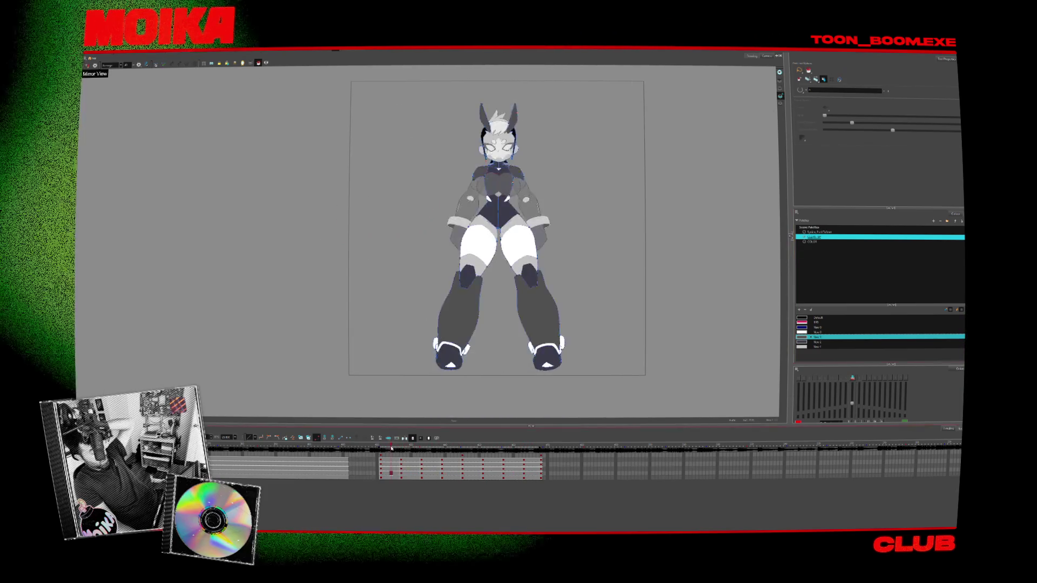
# Jump from a front-pose frame to two faint sketch frames further along, then back to the coloured turnaround
pyautogui.scroll(-3, 583, 461)
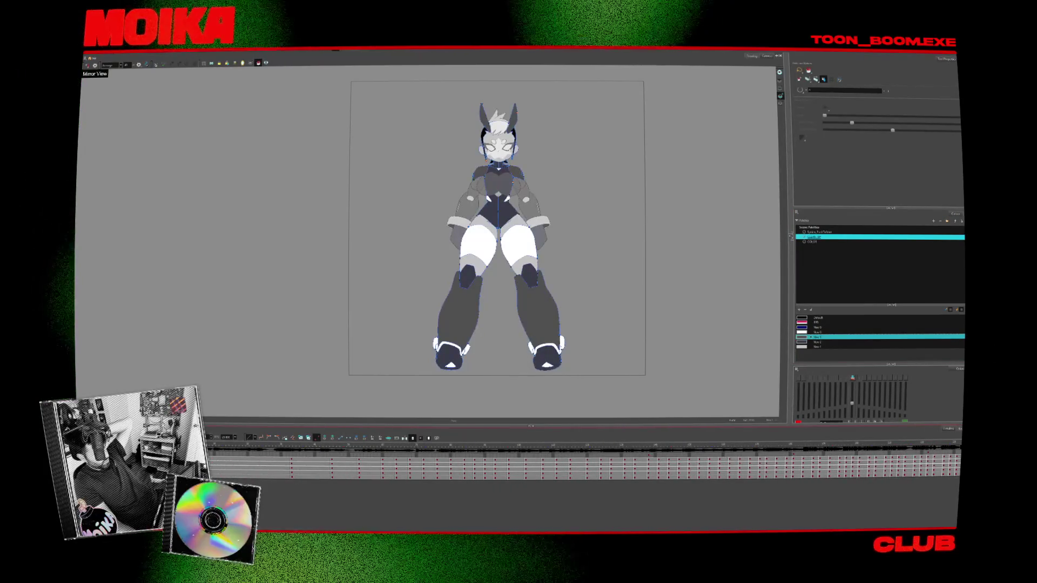
pyautogui.scroll(1, 583, 462)
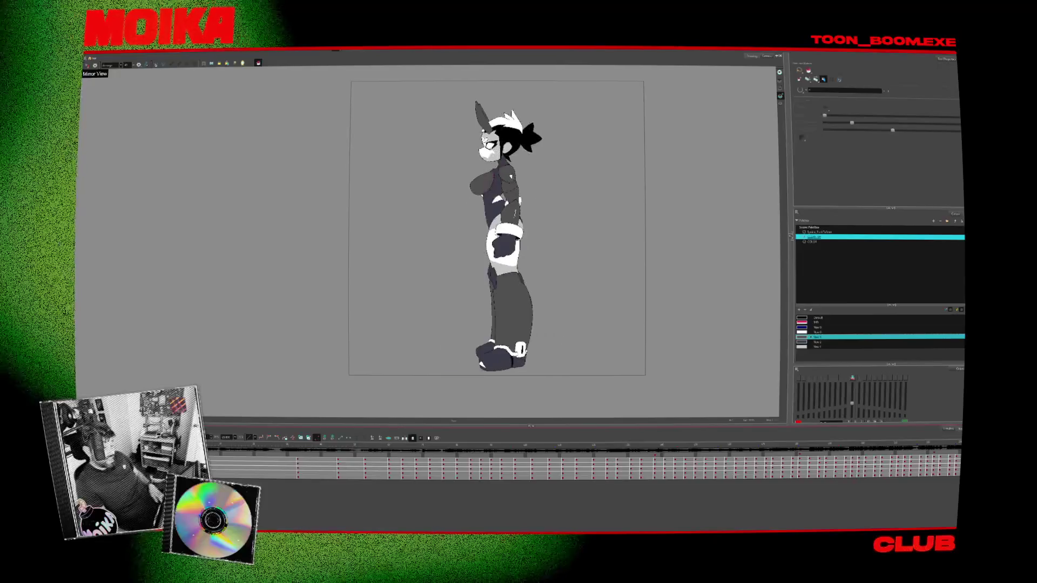
pyautogui.click(272, 447)
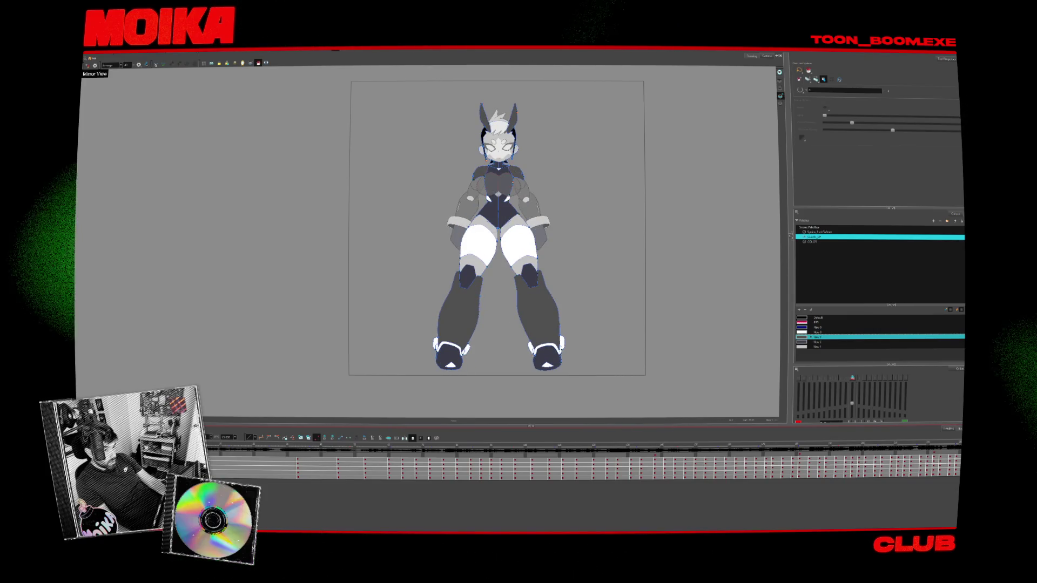
pyautogui.click(341, 473)
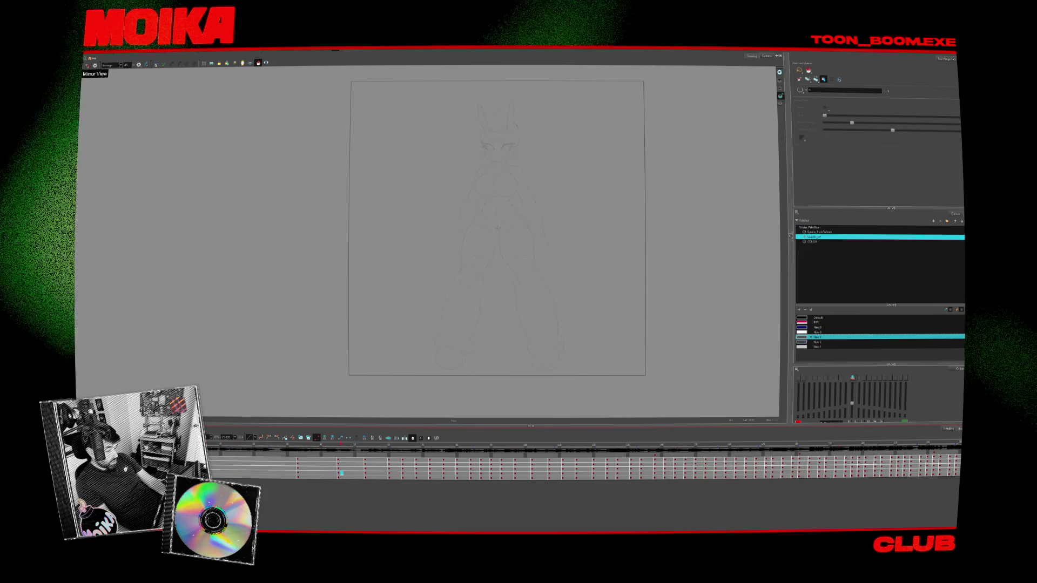
pyautogui.click(514, 473)
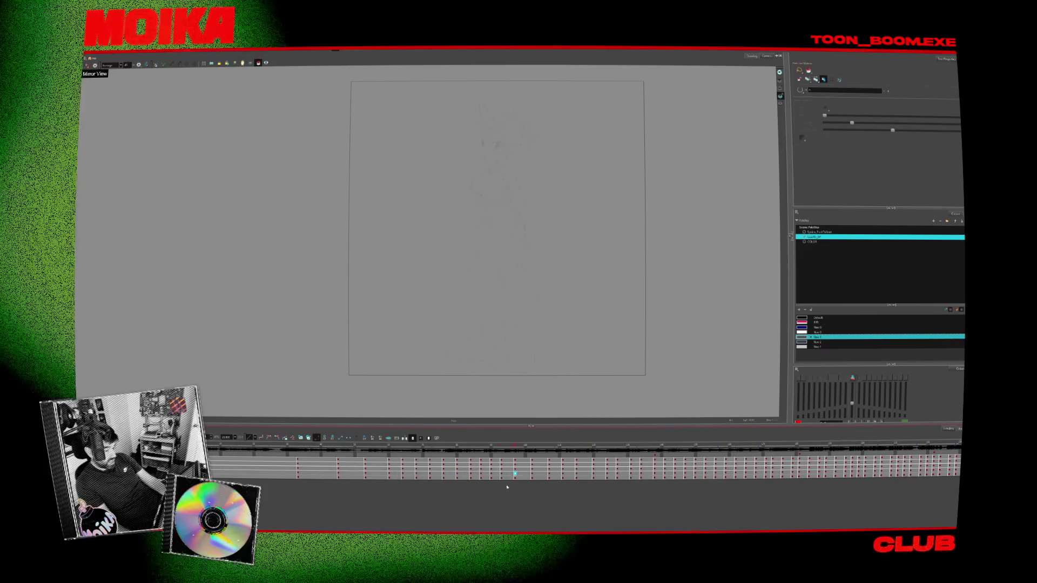
pyautogui.click(290, 448)
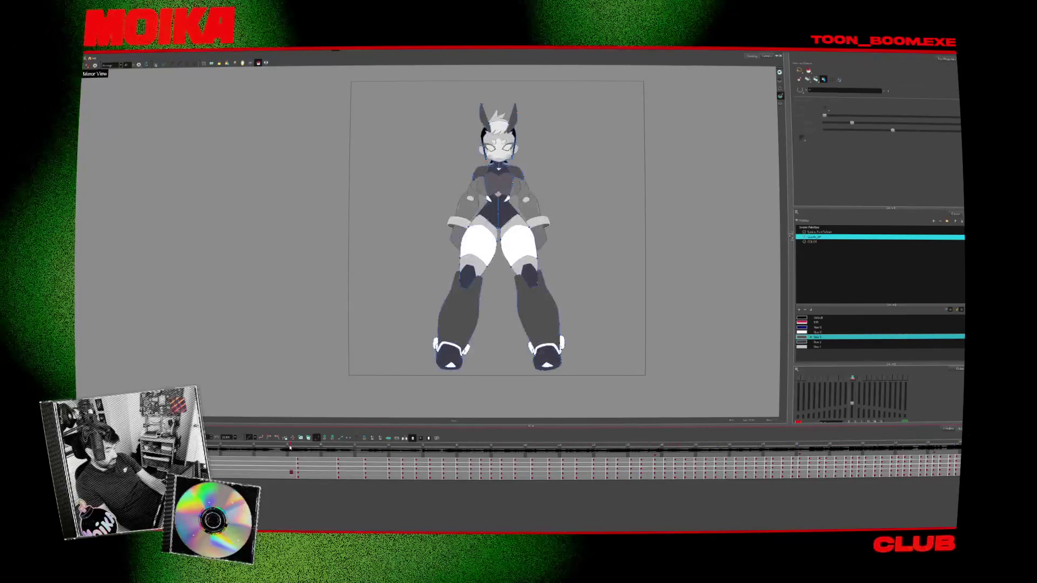
pyautogui.scroll(3, 520, 271)
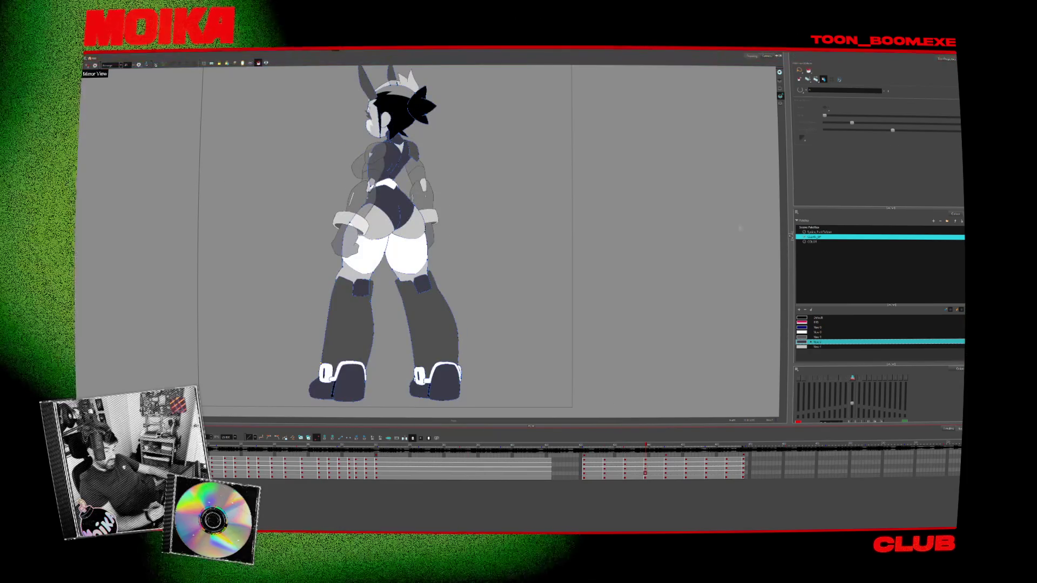
# Zoom in on the back-view legs and brush a line along the leg edge by the knee guard
pyautogui.scroll(3, 396, 233)
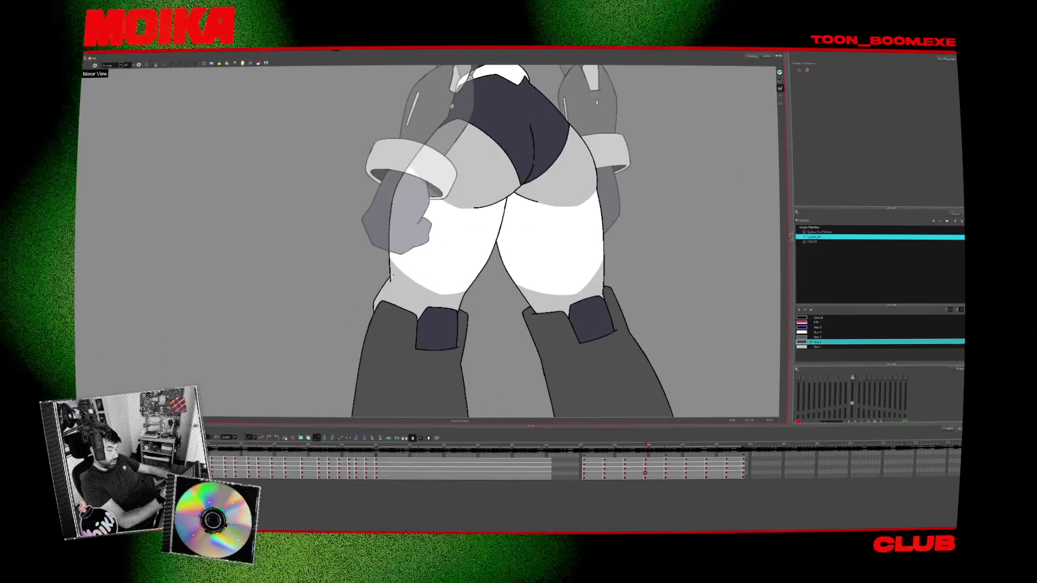
pyautogui.hotkey('alt', 'b')
pyautogui.scroll(3, 395, 233)
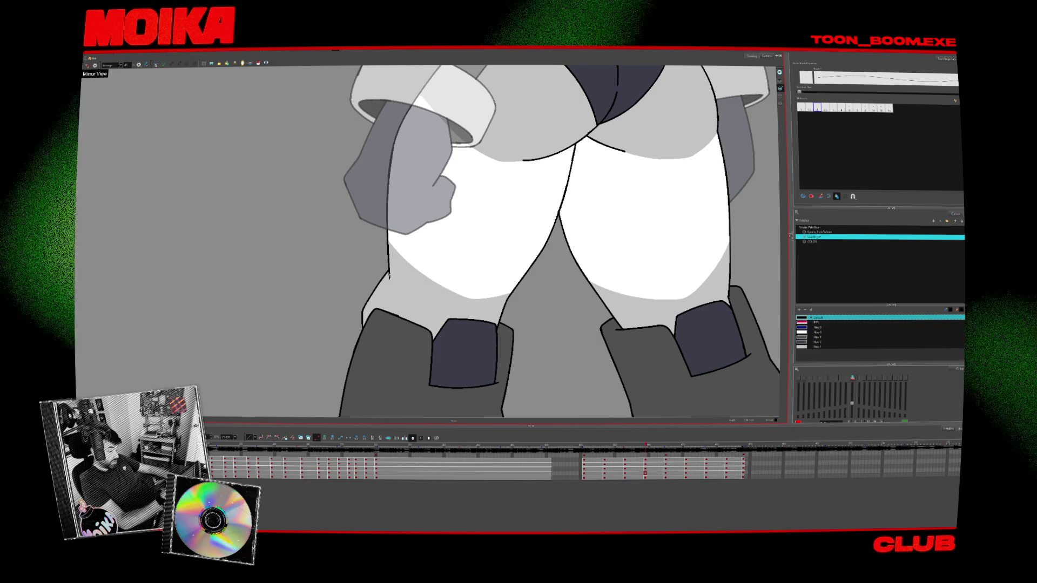
pyautogui.moveTo(389, 275); pyautogui.dragTo(380, 326)
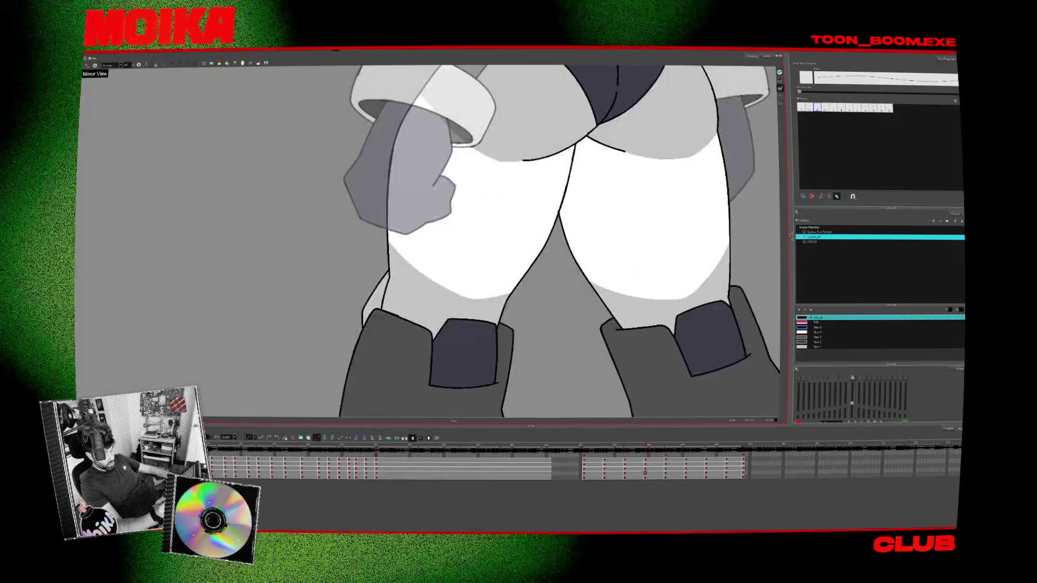
# Check the neighbouring key drawing, leave the Brush tool, and zoom out to the full figure
pyautogui.press('g')
pyautogui.press('f')
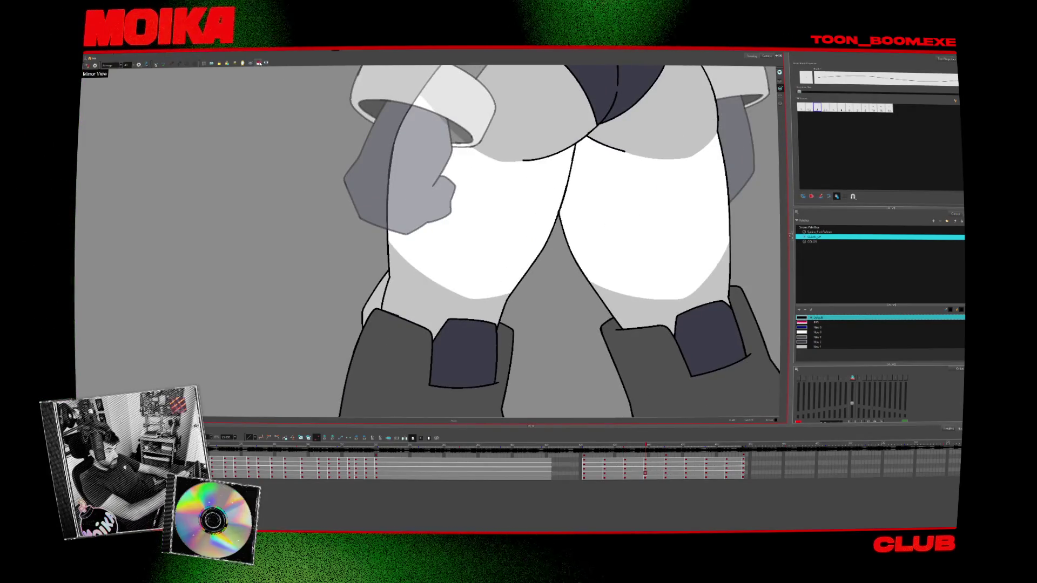
pyautogui.hotkey('alt', 'i')
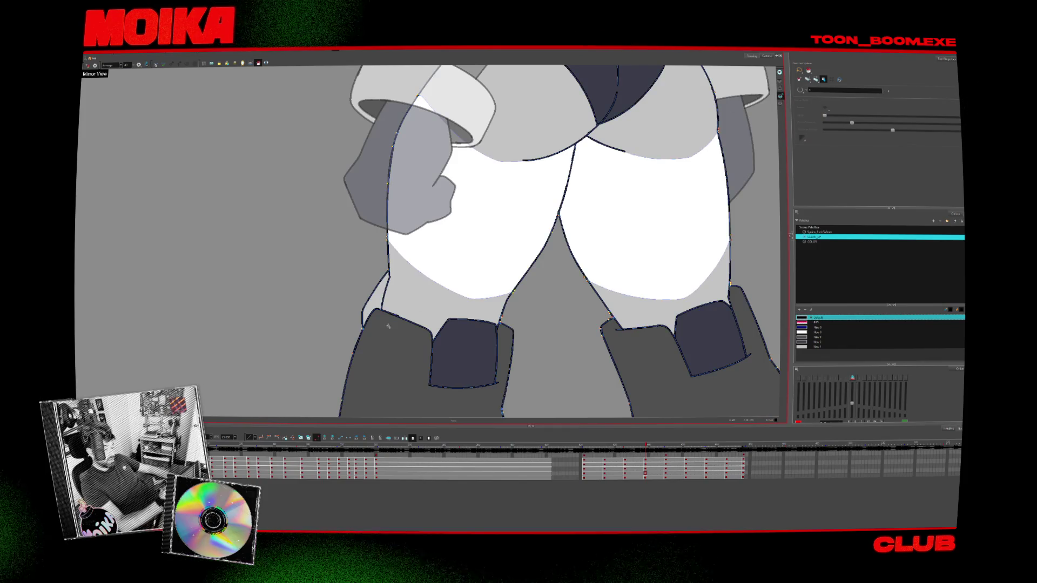
pyautogui.scroll(-5, 327, 221)
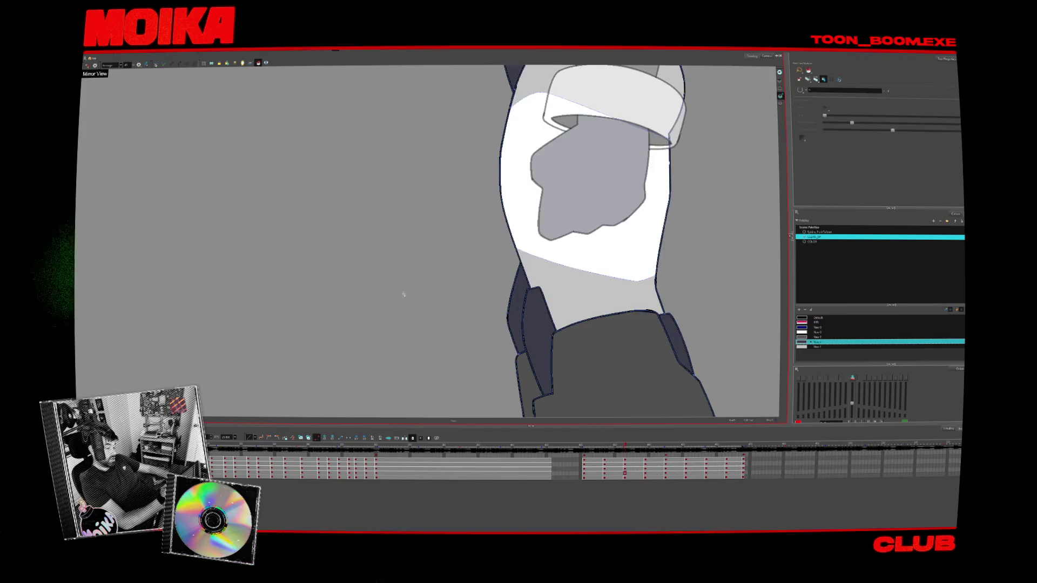
pyautogui.scroll(-6, 516, 282)
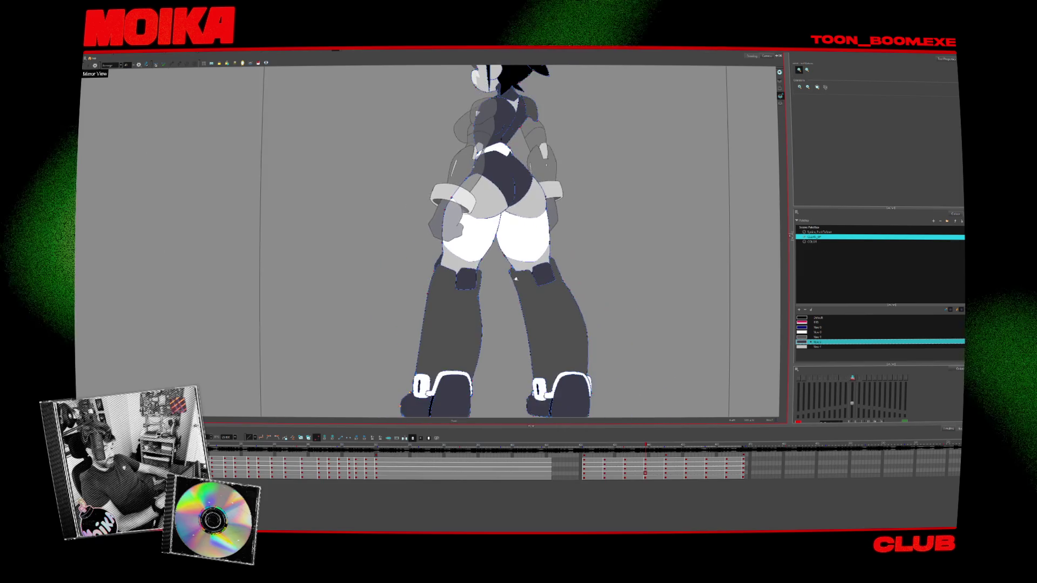
pyautogui.scroll(10, 538, 289)
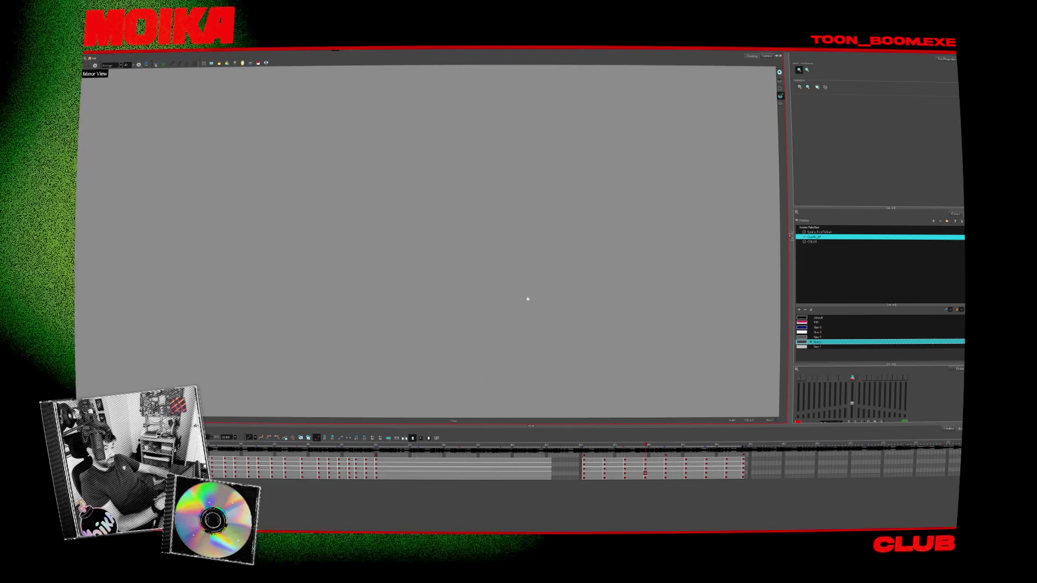
pyautogui.scroll(-10, 494, 290)
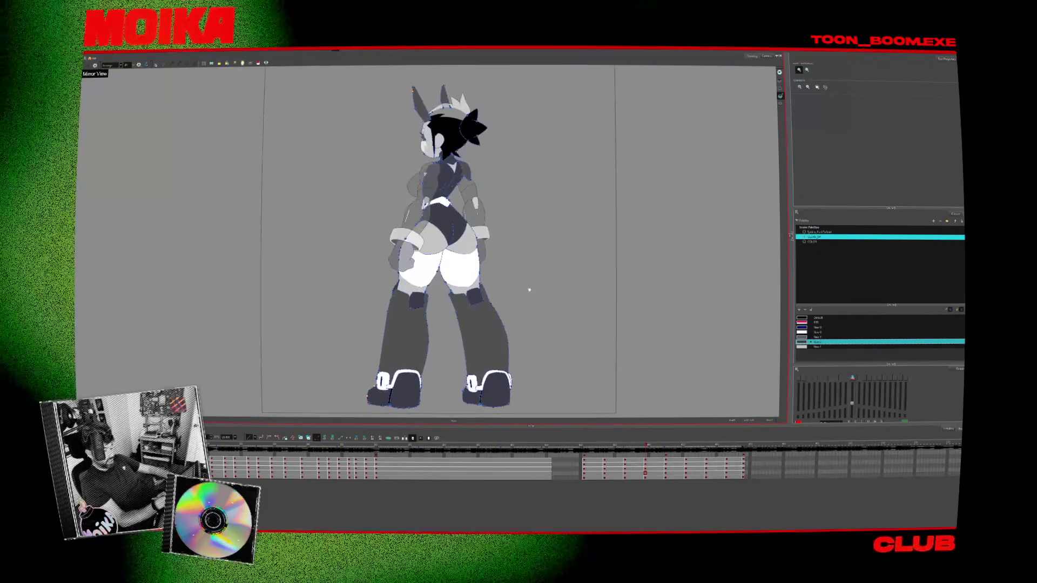